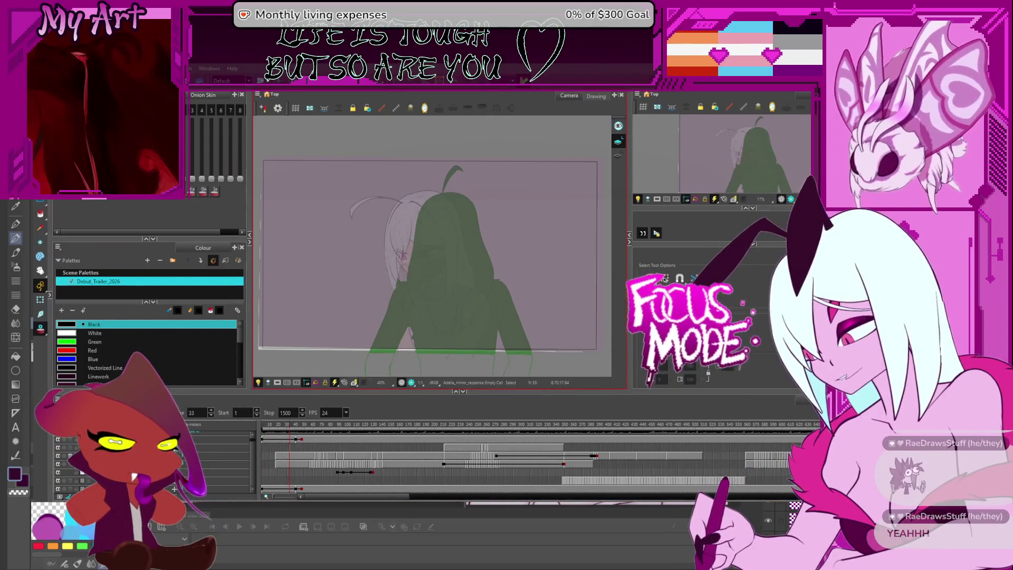
Switch from Harmony to the Clip Studio Paint window showing its two illustrations.
key(alt+Tab)
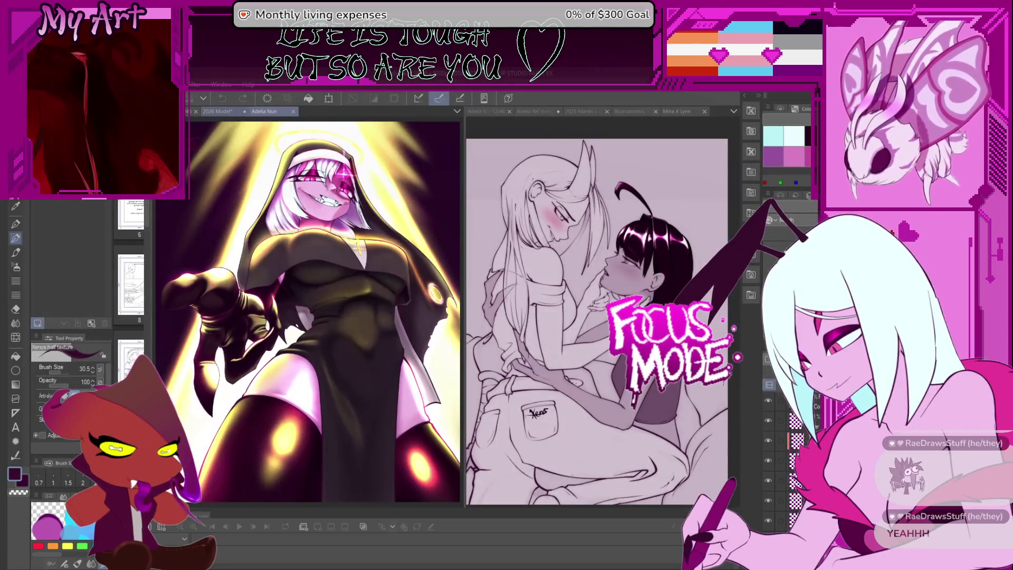
Bring up the 2026 Model sheet, widen its canvas pane, and turn on the Monster Form layer.
key(ctrl+shift+Tab)
drag(463, 124, 700, 123)
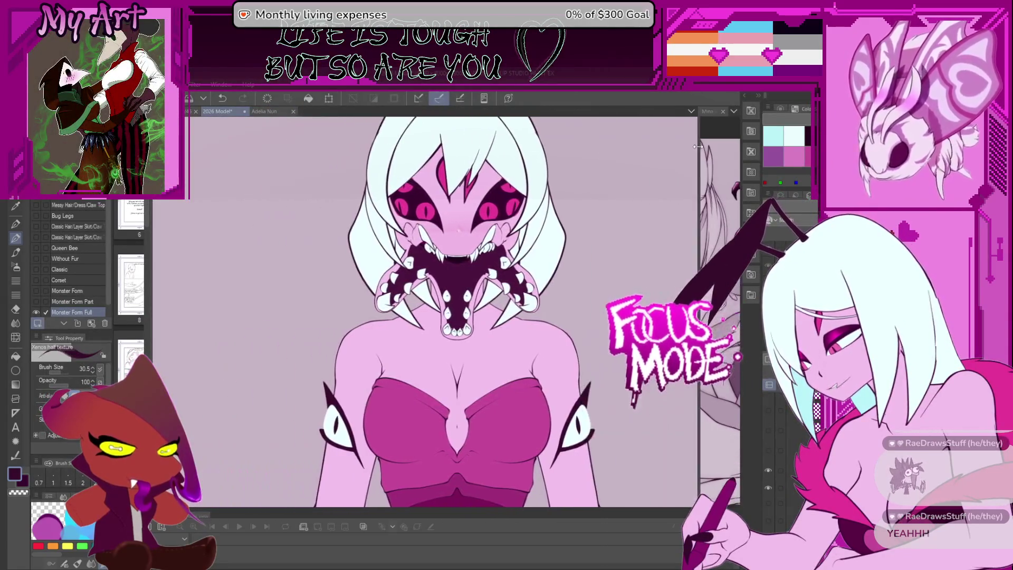
scroll(428, 225, down, 3)
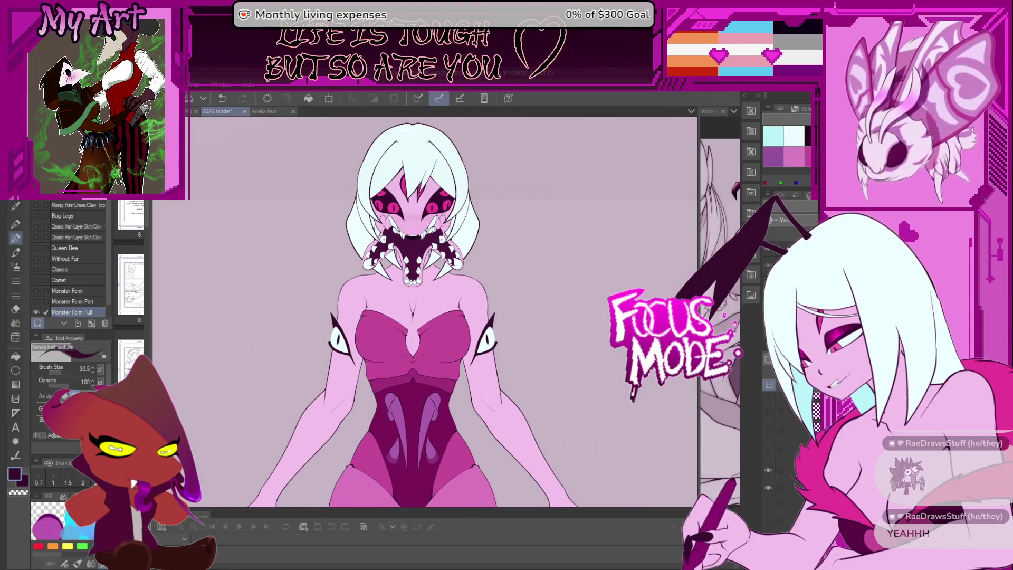
scroll(489, 339, down, 2)
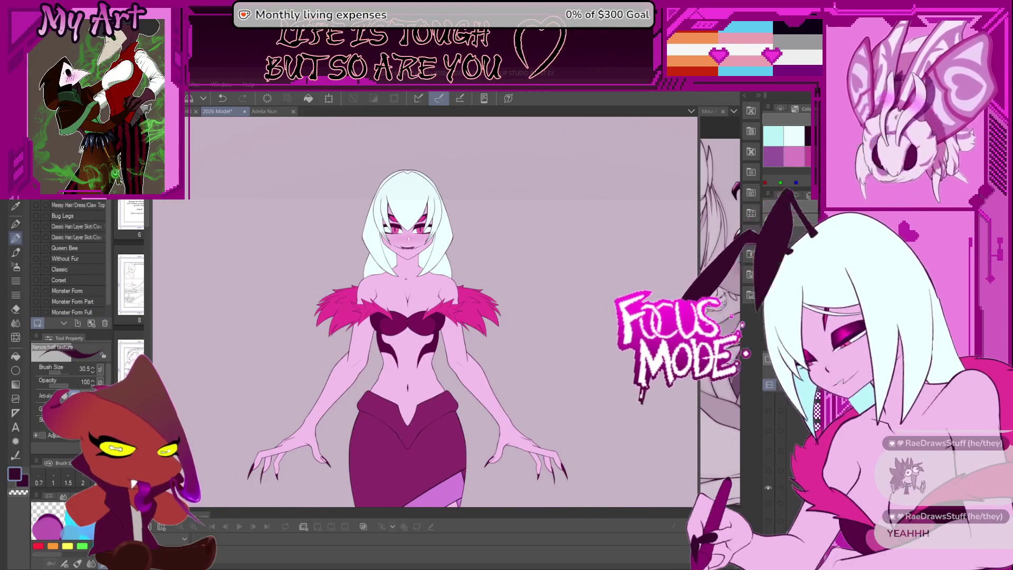
scroll(490, 338, up, 2)
drag(489, 339, 511, 362)
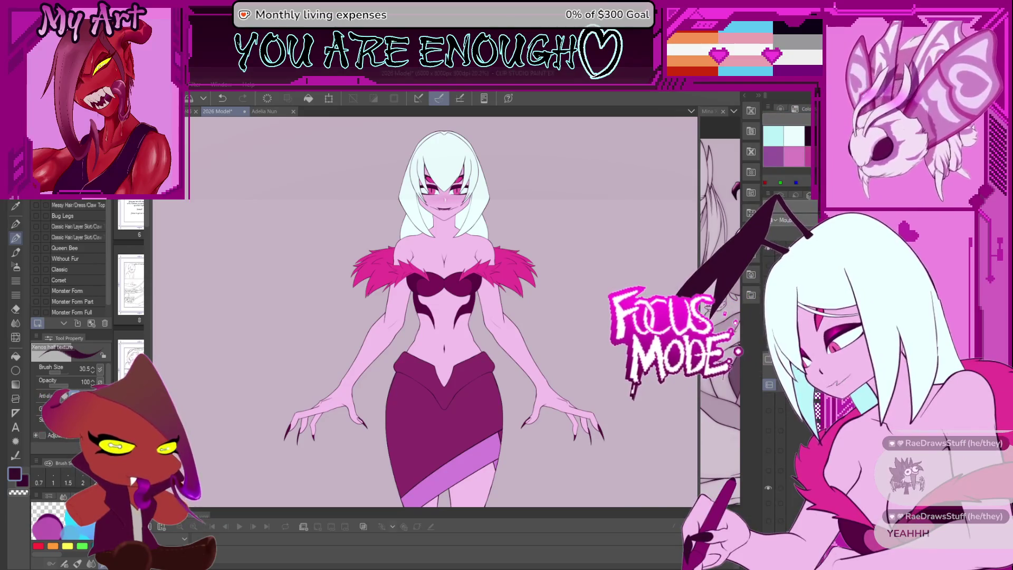
click(35, 292)
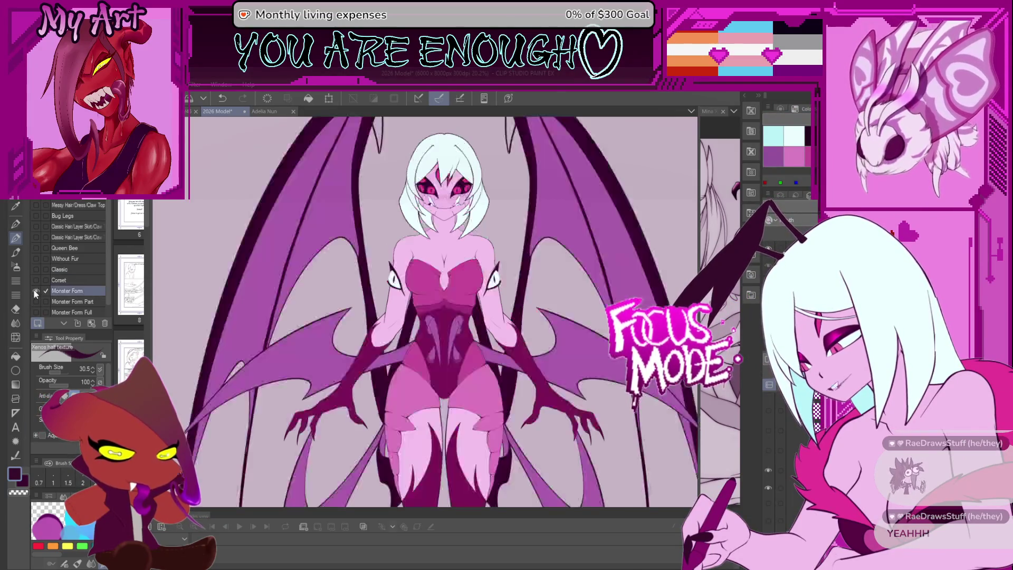
Zoom out and compare the Monster Form Full, Monster Form Part and winged Monster Form layers.
key(ctrl+minus)
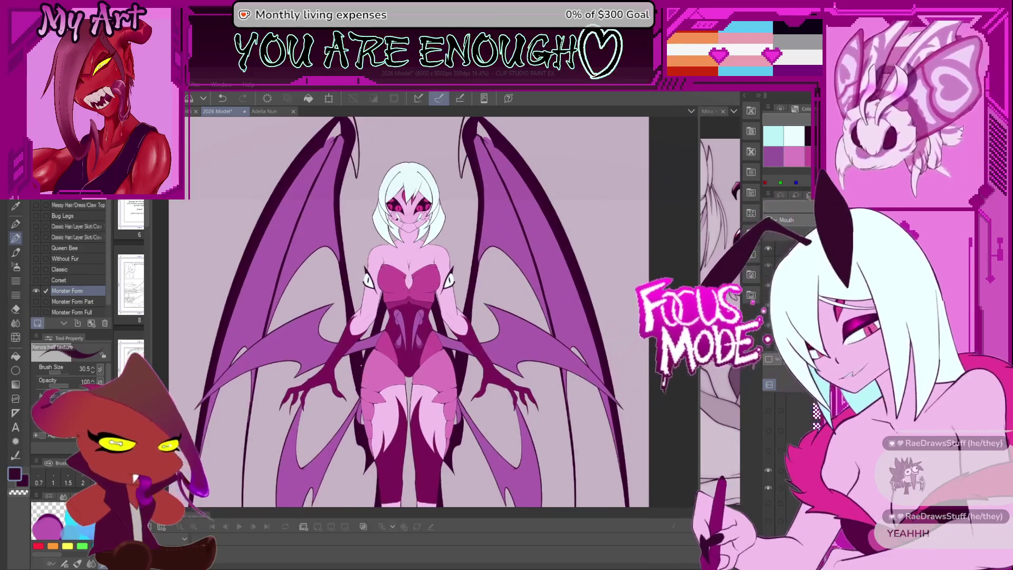
click(37, 311)
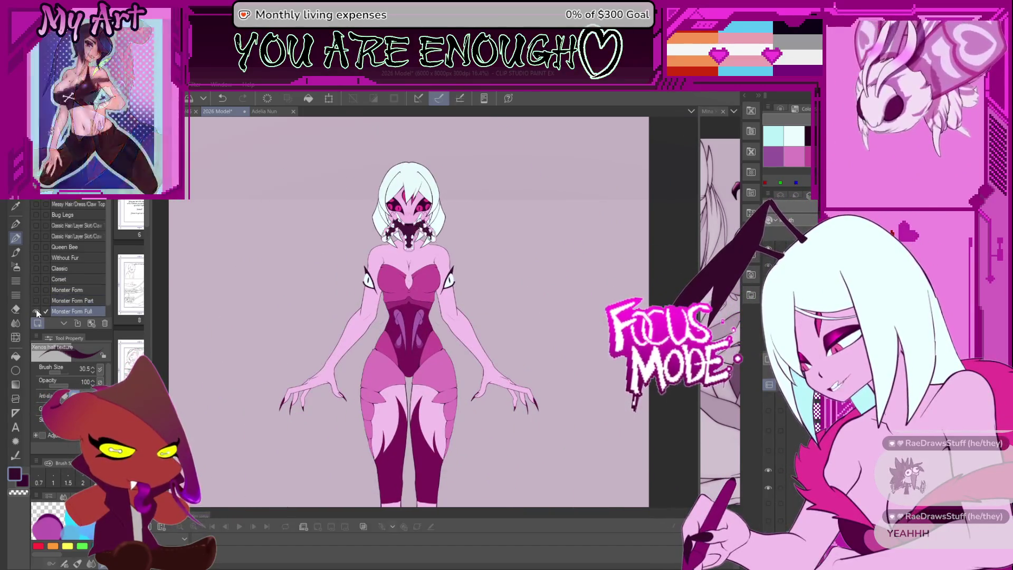
click(37, 301)
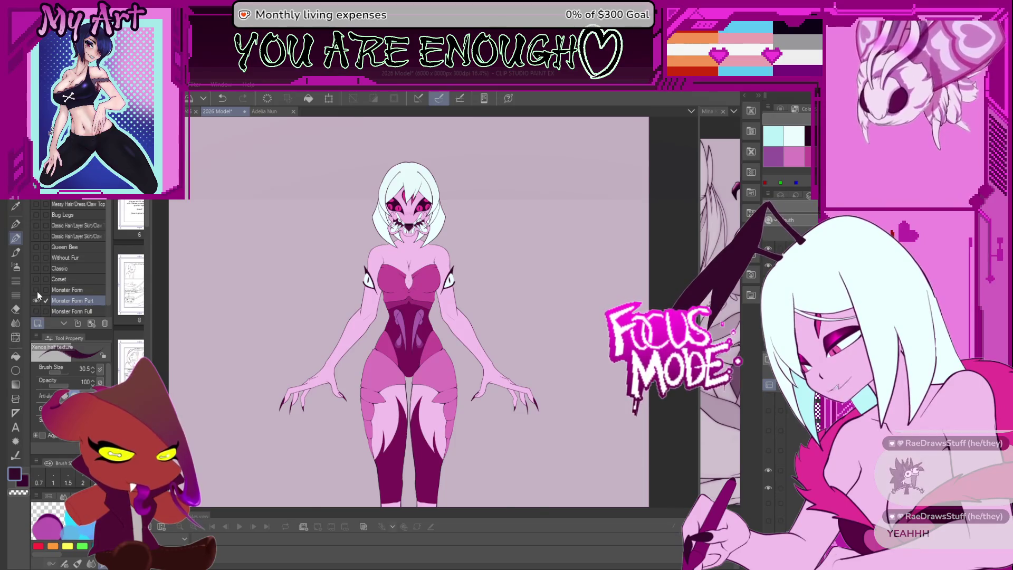
click(36, 290)
Preview the Classic dress, Corset, Without Fur and bodysuit variants, view Adelia Nun, then return to Harmony.
click(36, 268)
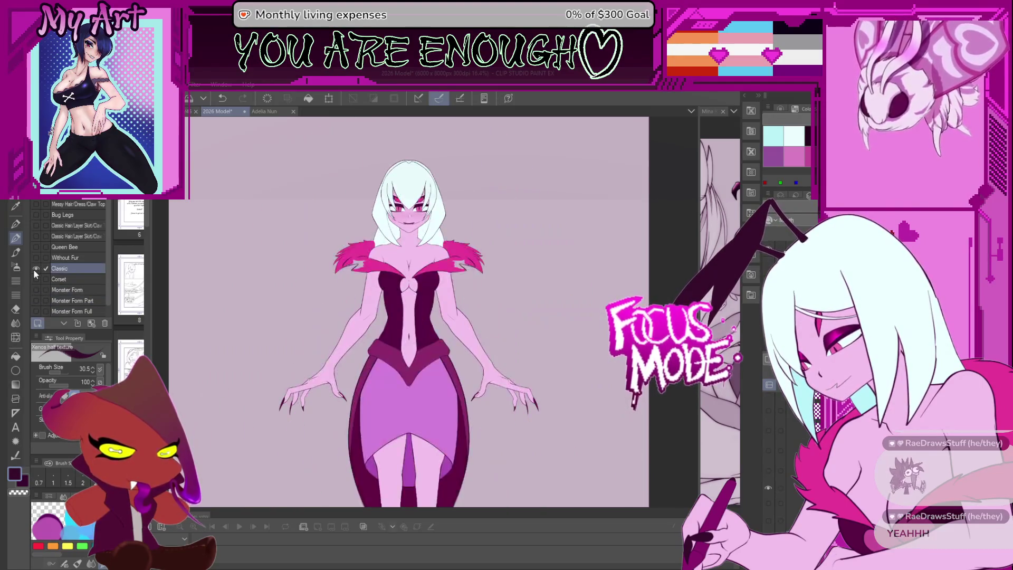
click(36, 280)
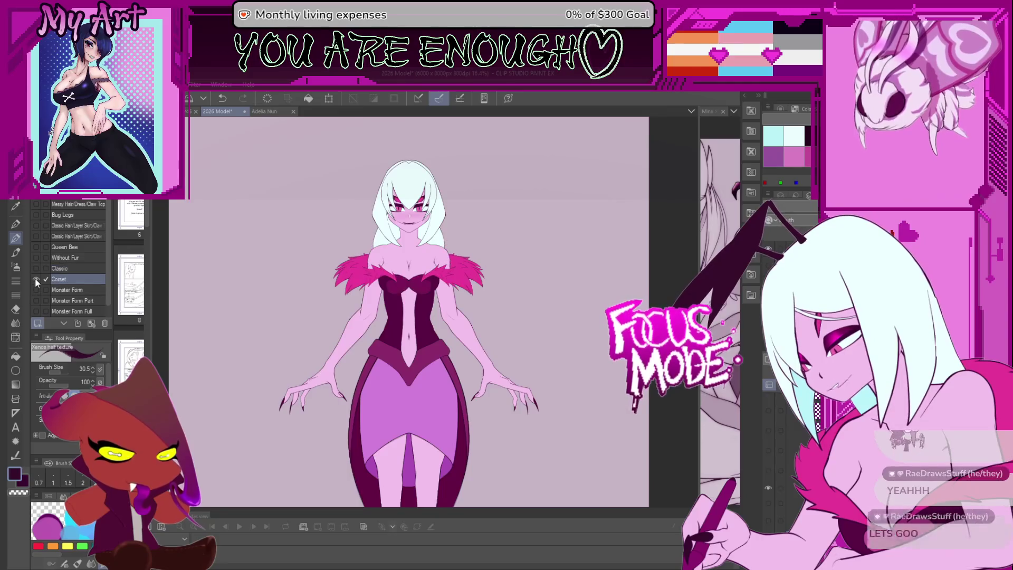
click(35, 257)
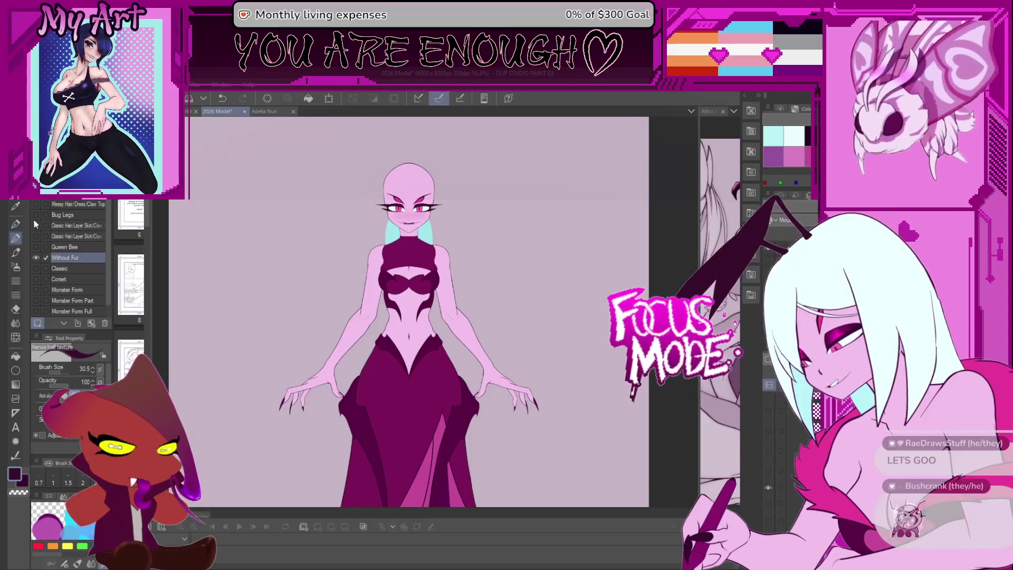
click(36, 236)
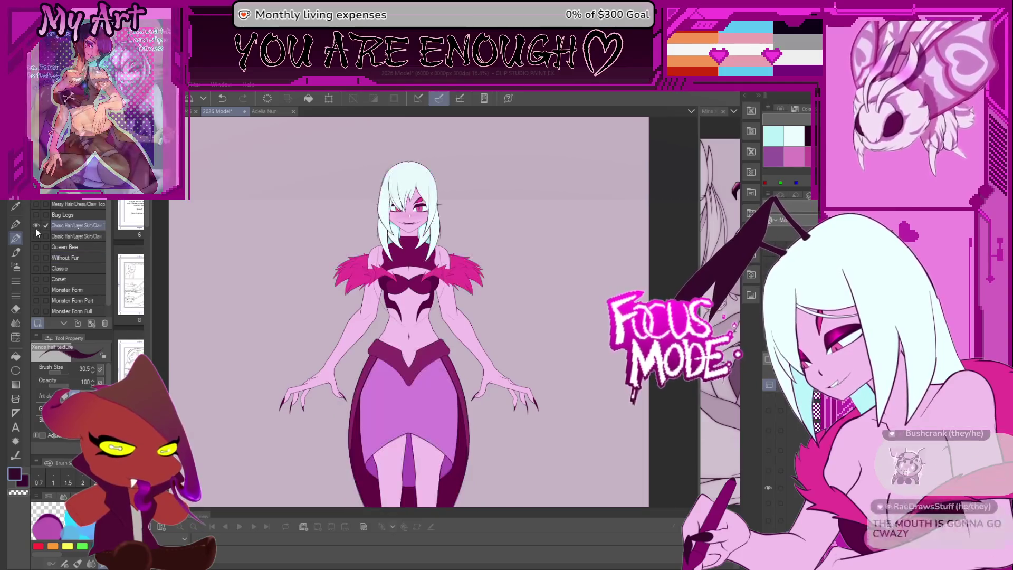
click(35, 193)
click(35, 183)
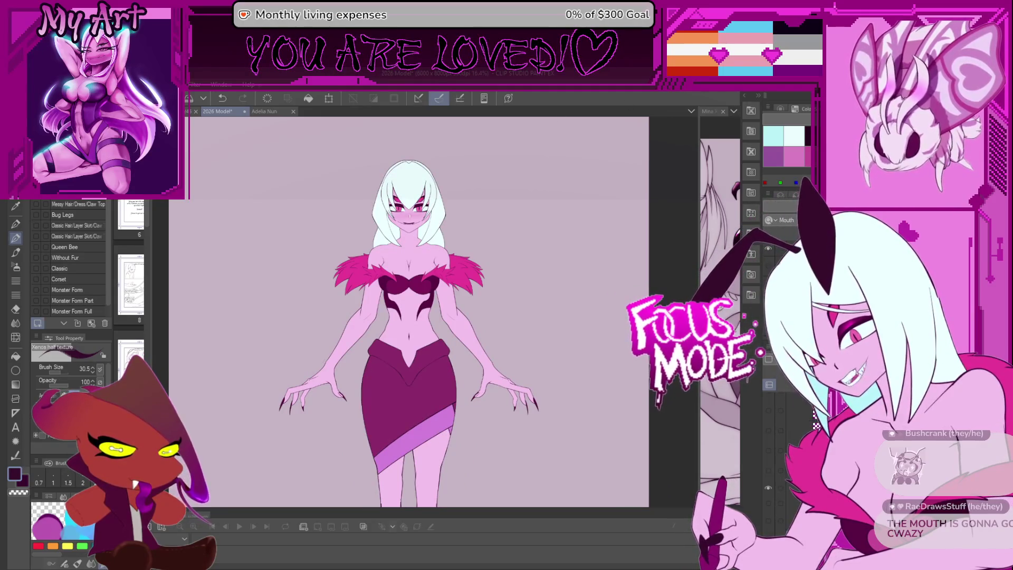
click(263, 112)
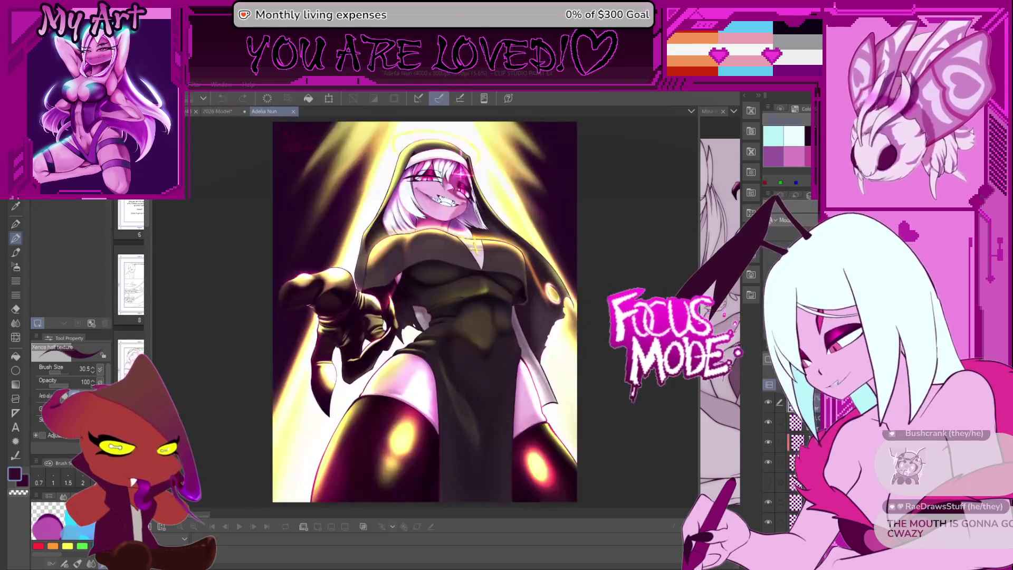
key(alt+Tab)
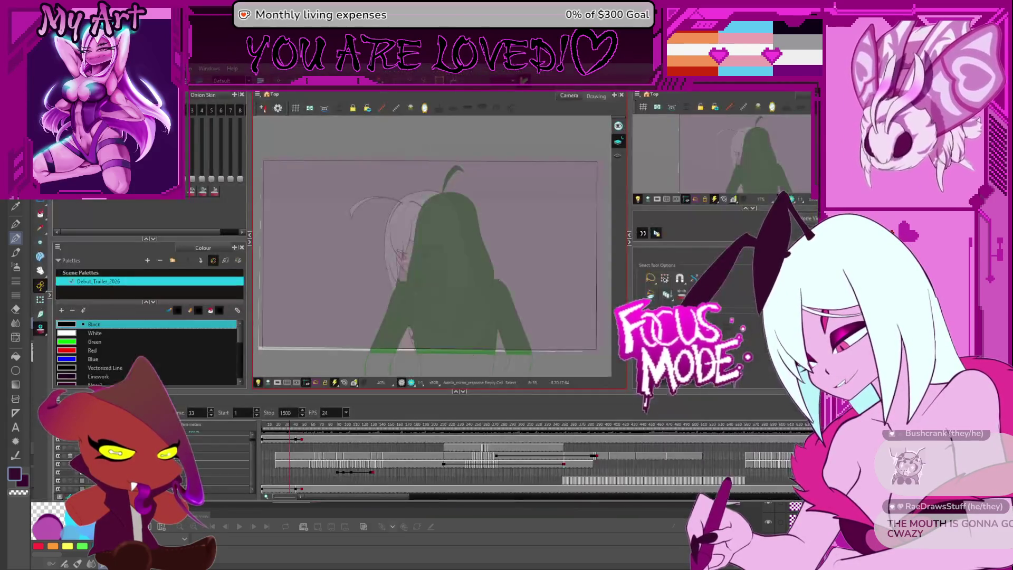
Step through frames 36 and 37, then jump to frames 348 and 567.
key(period)
key(period)
key(period)
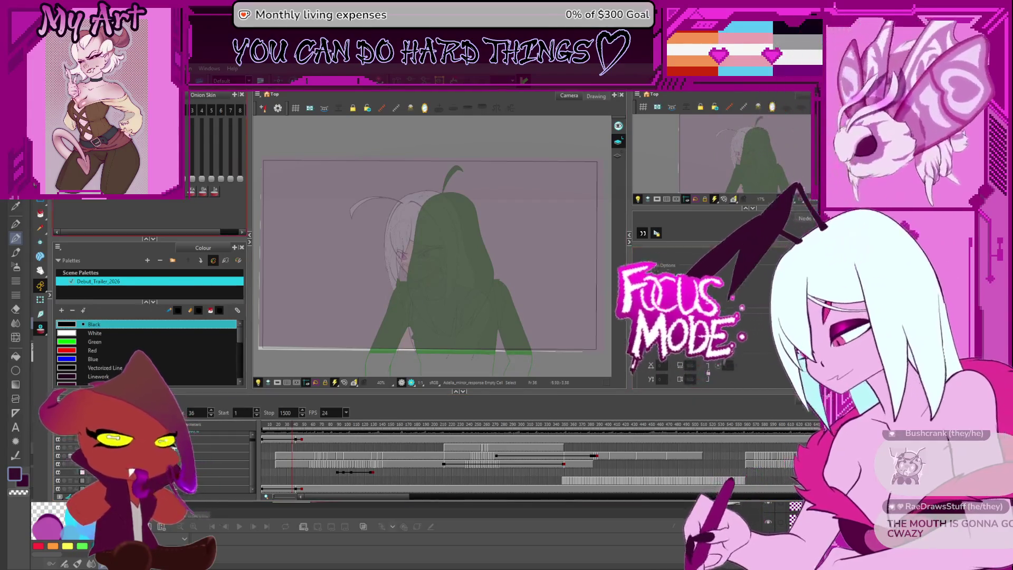
key(period)
drag(643, 422, 563, 425)
click(754, 433)
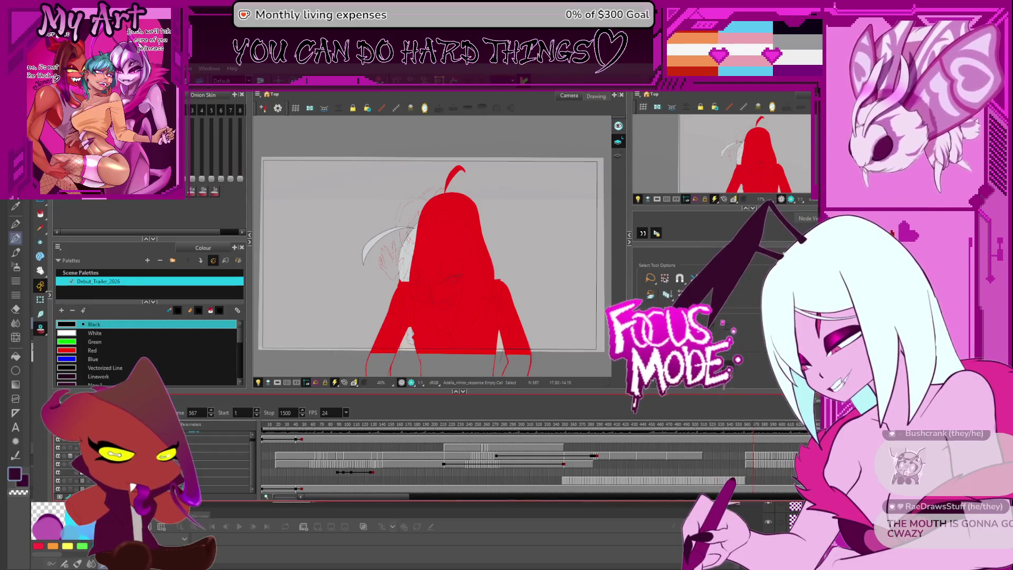
Hide the red light-table fill and scroll the Timeline along to frame 1011.
key(d)
scroll(790, 489, right, 6)
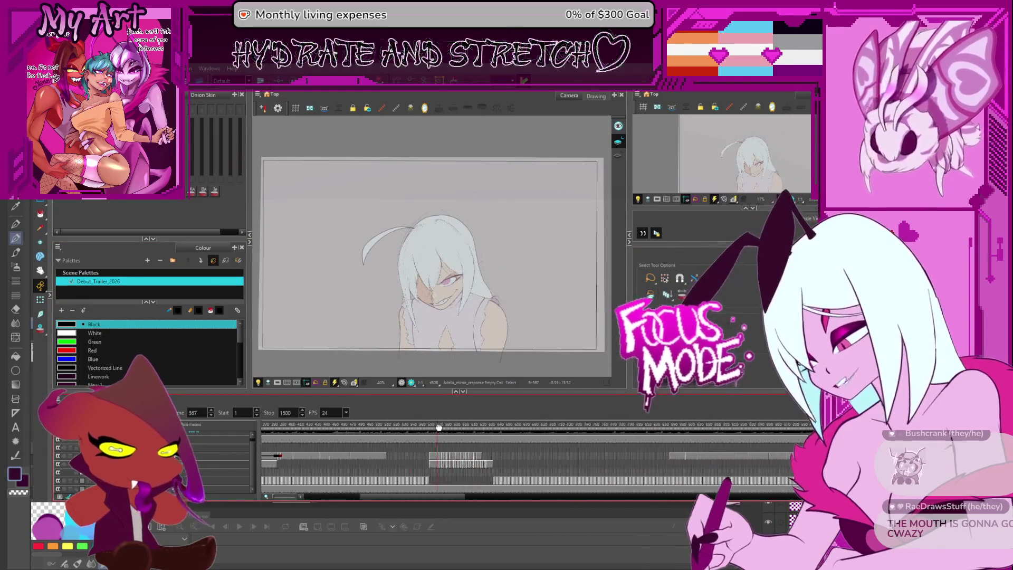
scroll(544, 459, right, 5)
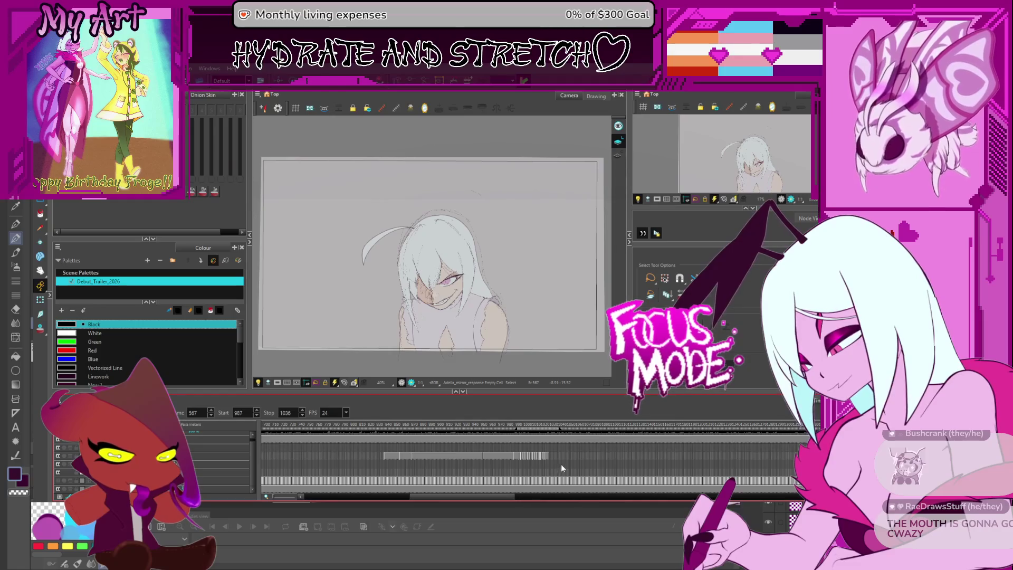
scroll(561, 464, up, 3)
scroll(613, 447, right, 10)
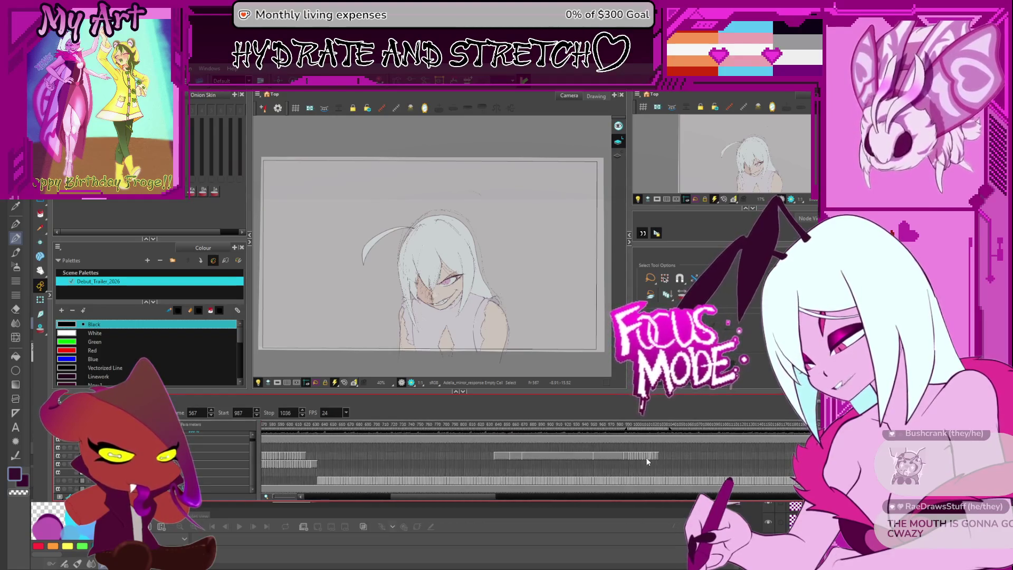
click(499, 438)
scroll(505, 453, up, 2)
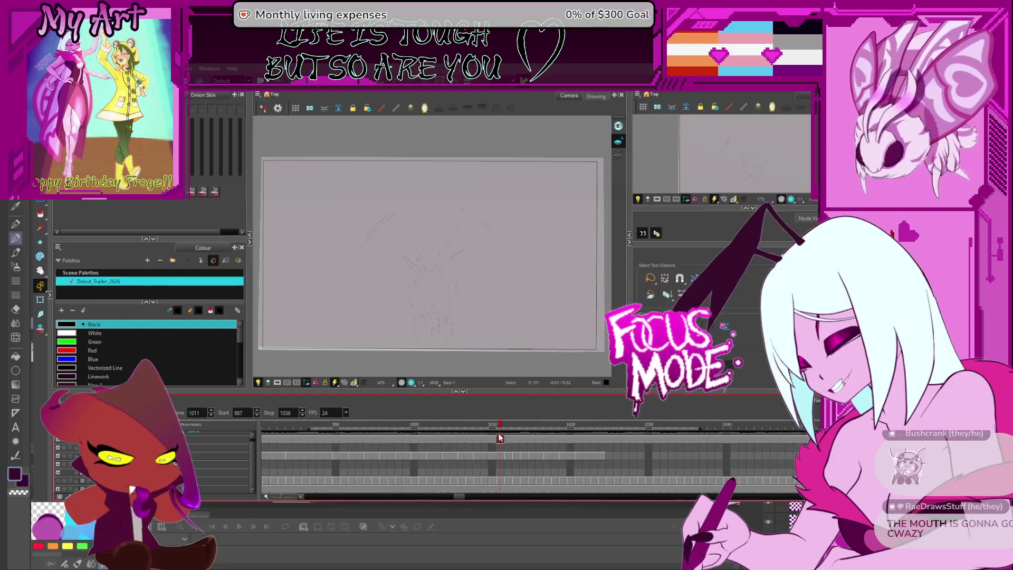
Advance in the Timeline and zoom the Camera view in on the spread wing sketch.
click(554, 439)
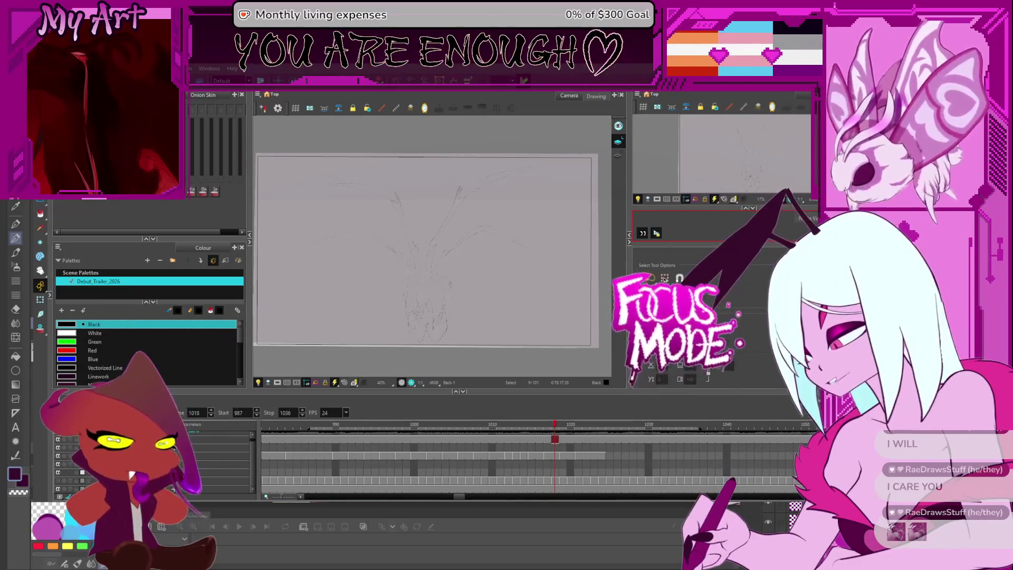
scroll(488, 303, up, 1)
mouse_move(489, 303)
mouse_down()
mouse_move(521, 361)
mouse_move(513, 323)
mouse_move(498, 317)
mouse_move(506, 326)
mouse_up()
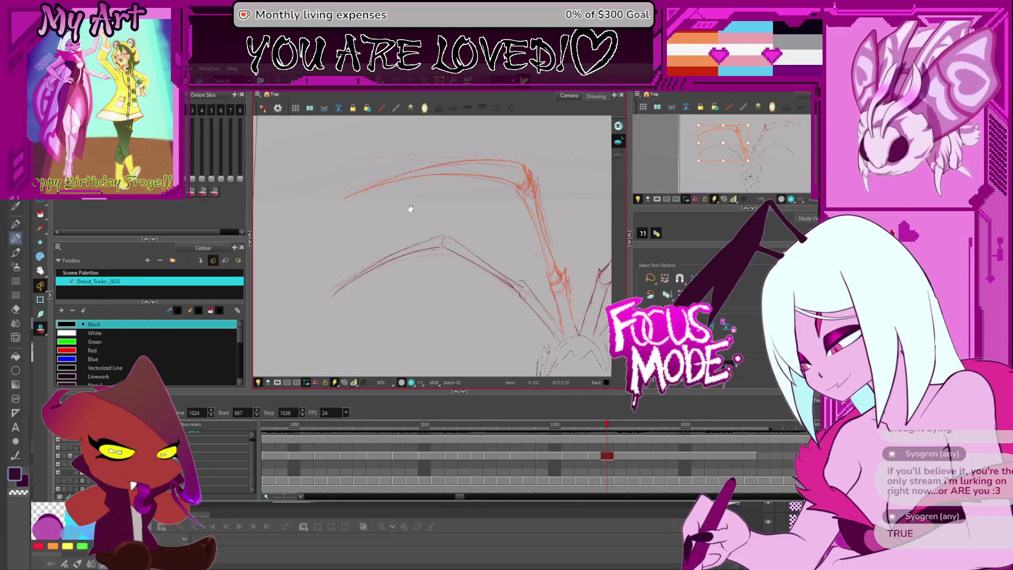
drag(413, 219, 384, 220)
Select the central wing arc strokes, nudge them slightly, then deselect.
drag(606, 235, 488, 235)
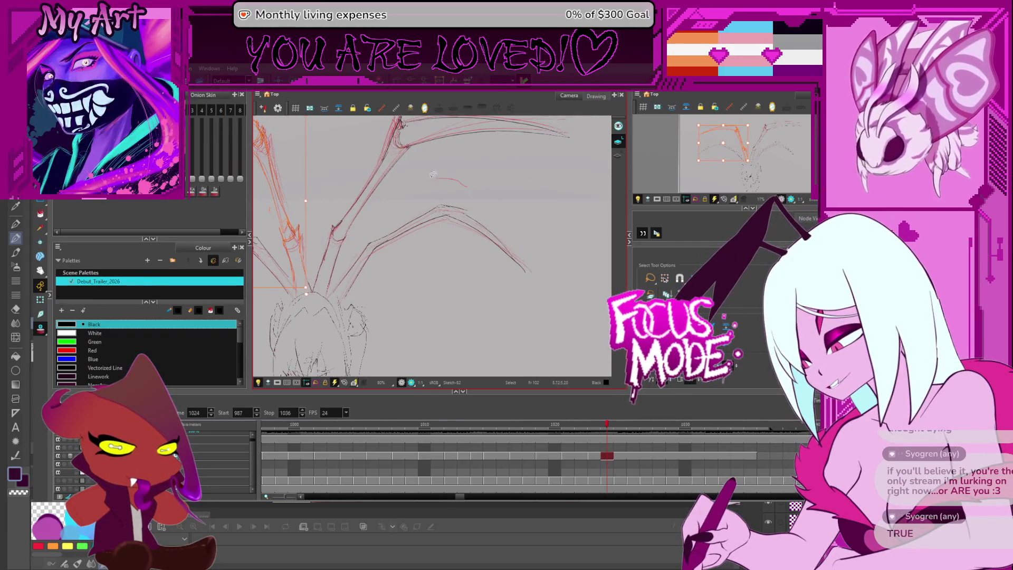
drag(518, 190, 358, 280)
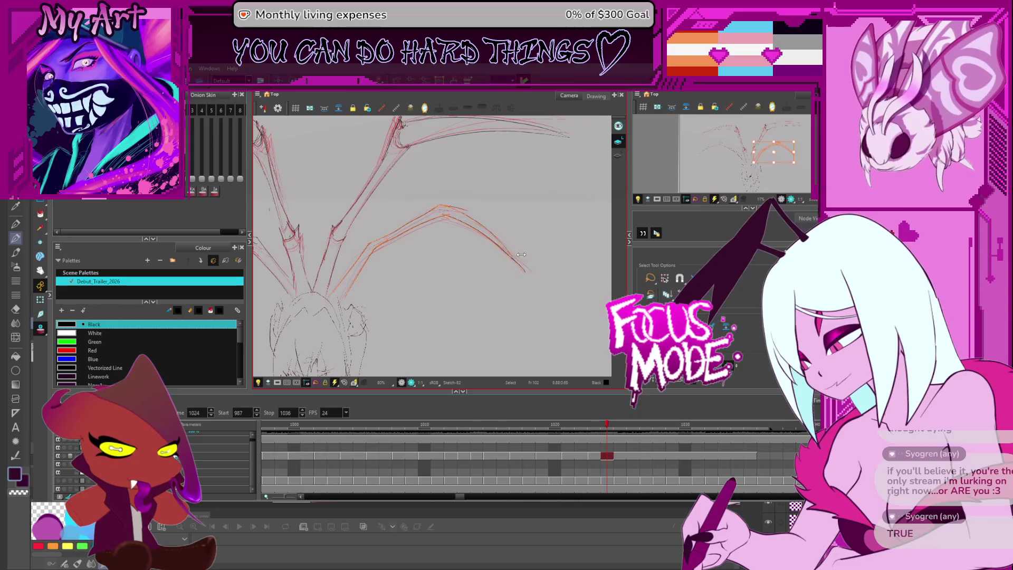
drag(325, 274, 352, 289)
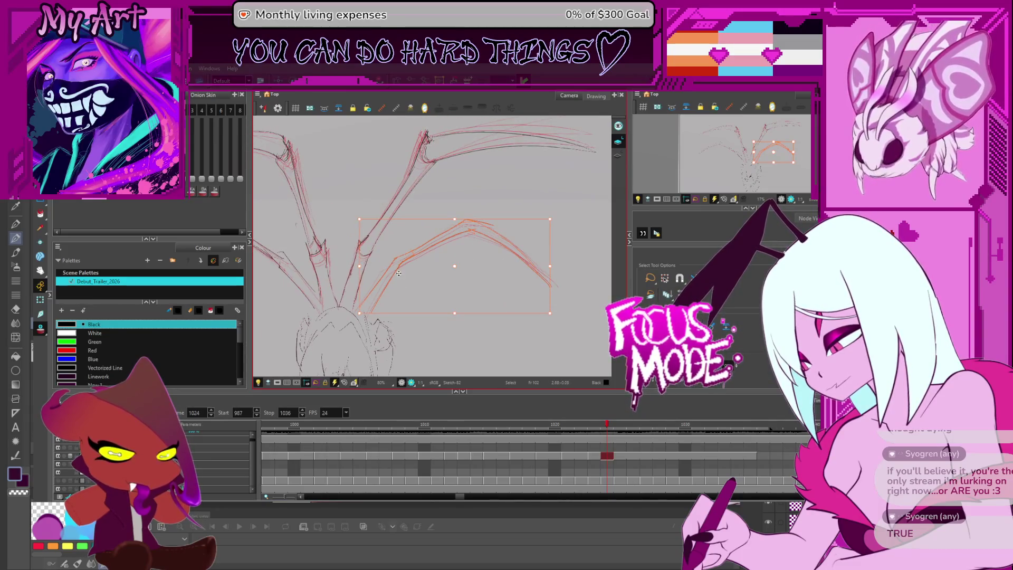
drag(401, 262, 402, 263)
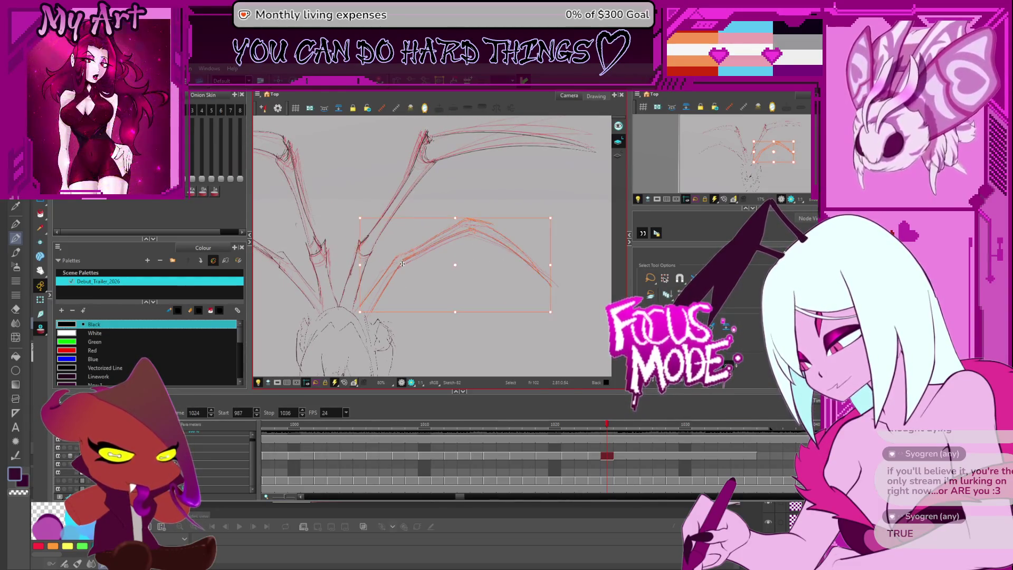
key(Escape)
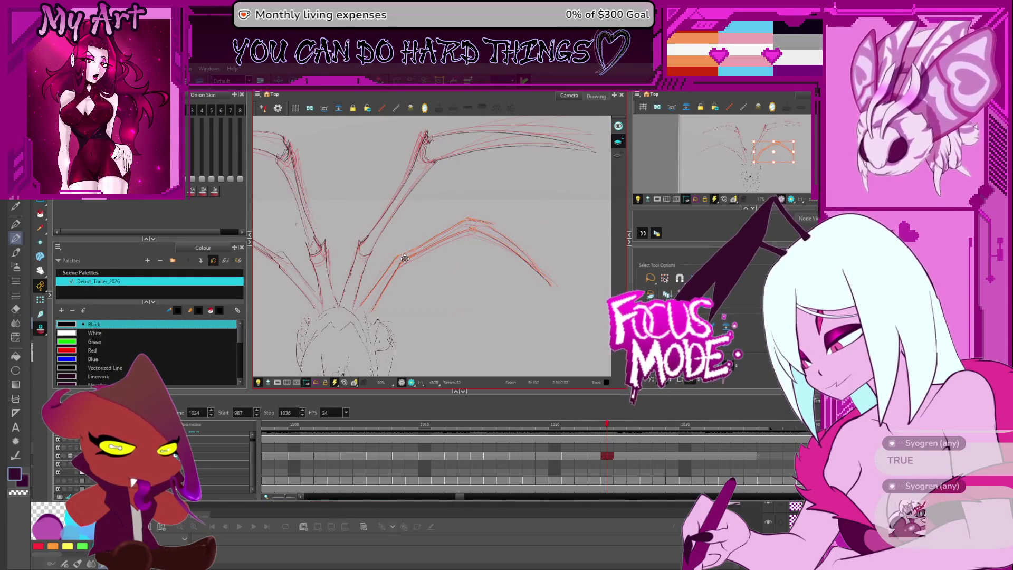
Apply the Perspective tool (Alt+0) to the lower right wing strokes.
scroll(403, 261, up, 5)
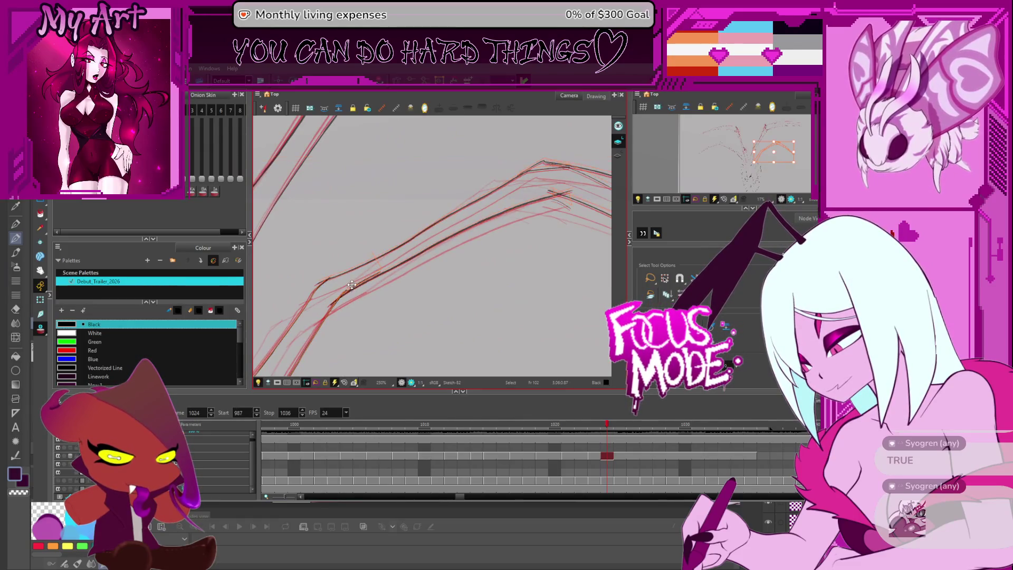
scroll(352, 285, down, 5)
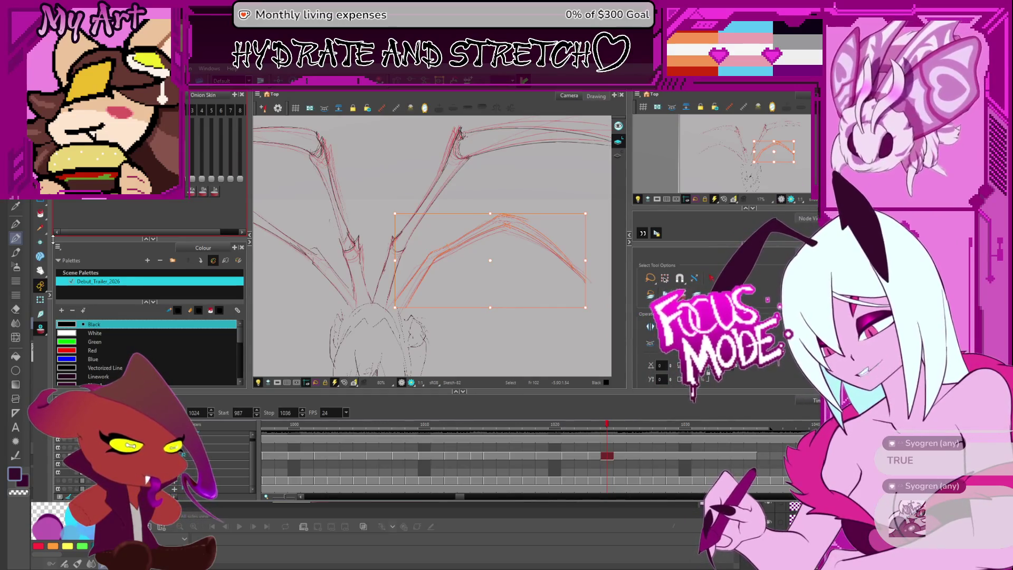
click(55, 250)
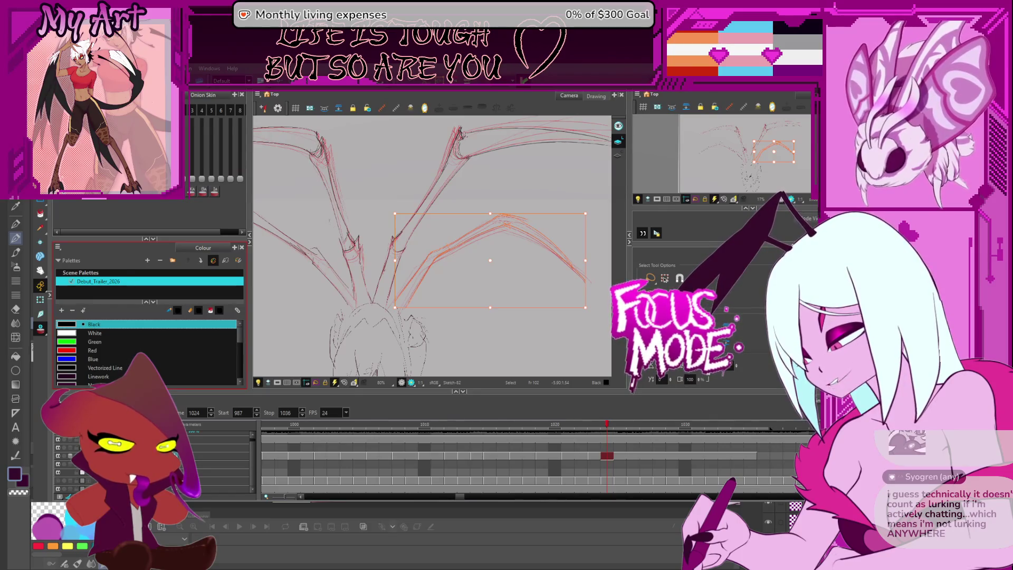
key(alt+0)
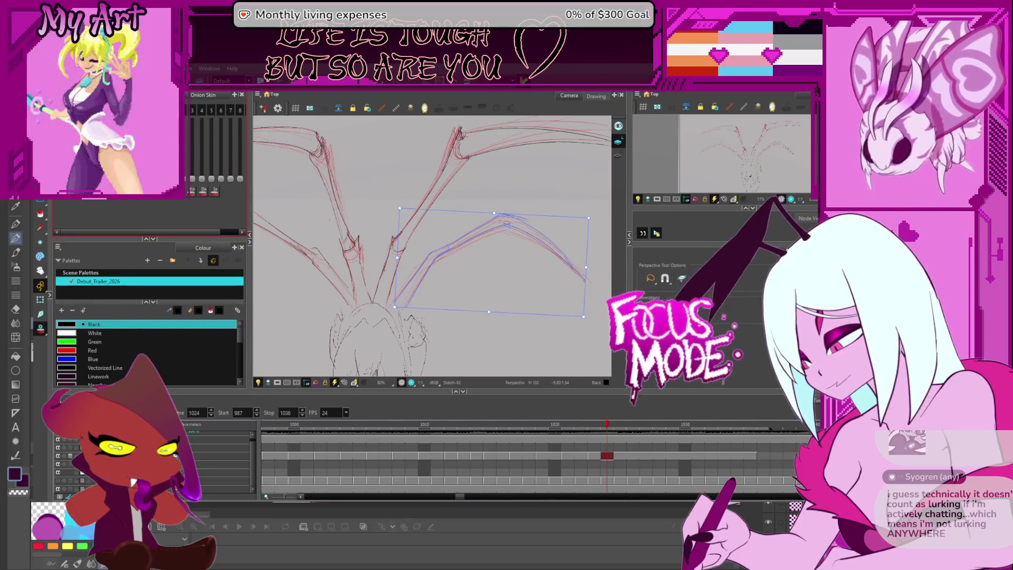
Reshape the lower right wing on frame 1024, lifting its lower corner and tilting its tip down.
drag(583, 194, 523, 173)
key(2)
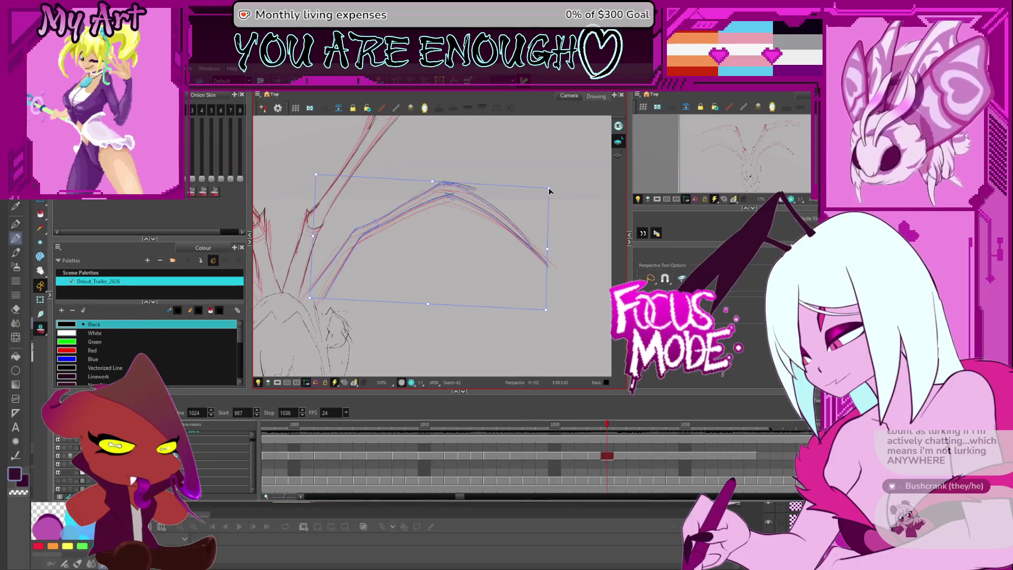
drag(546, 310, 541, 305)
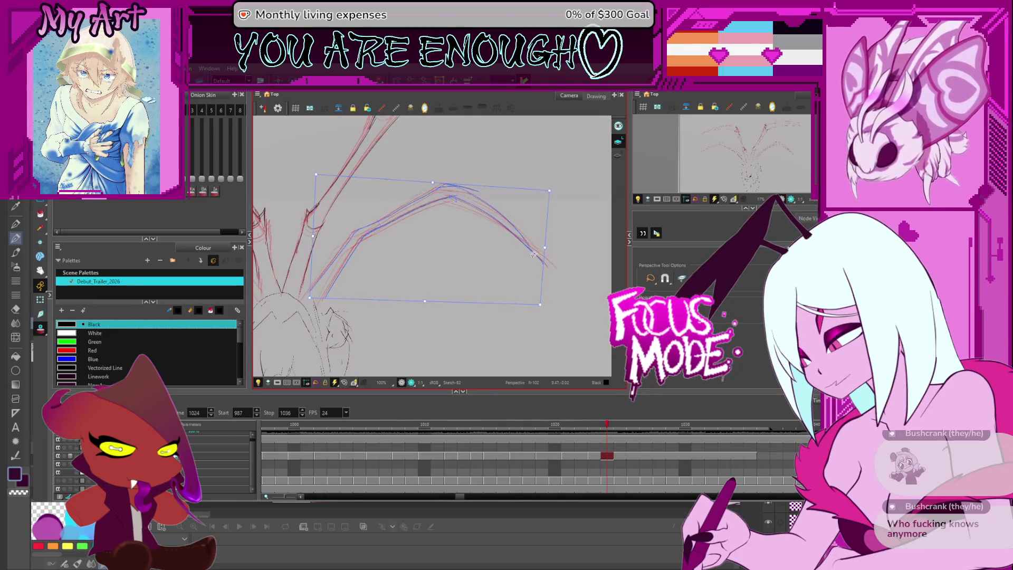
drag(565, 200, 541, 207)
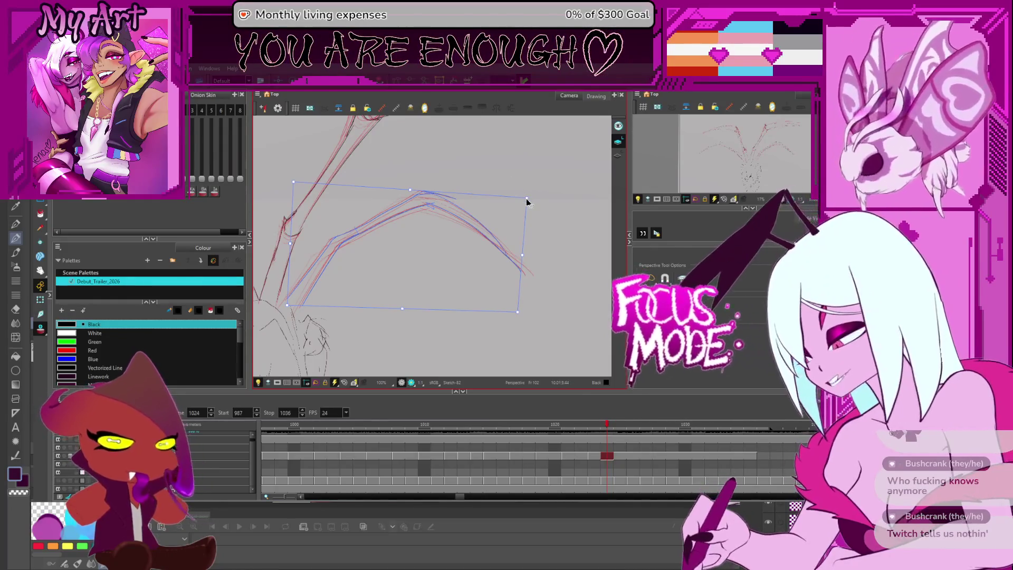
drag(527, 201, 524, 203)
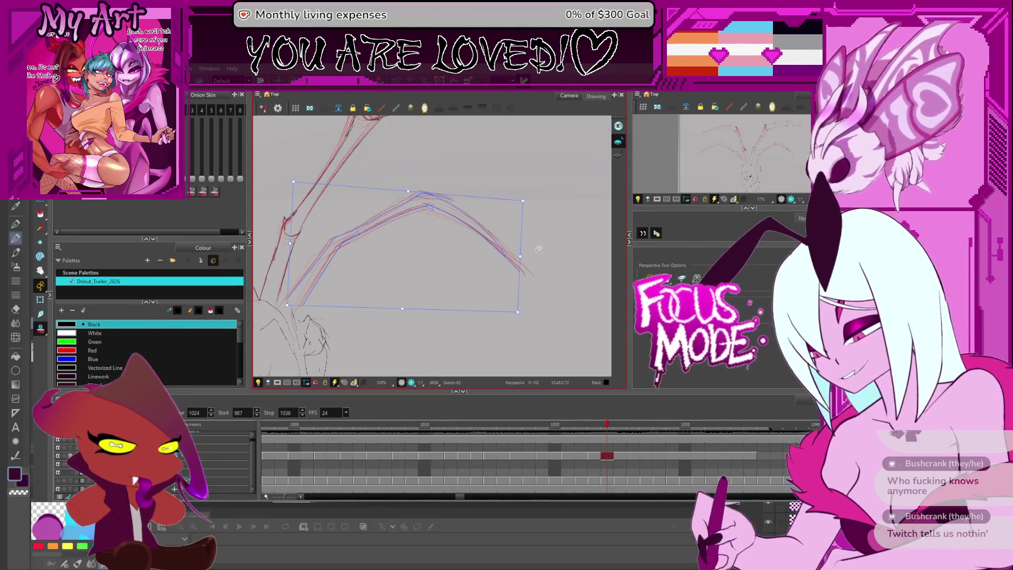
Nudge the left end of the lower left wing and commit the change.
mouse_move(482, 165)
mouse_down()
mouse_move(398, 256)
mouse_move(531, 274)
mouse_move(354, 228)
mouse_move(362, 226)
mouse_up()
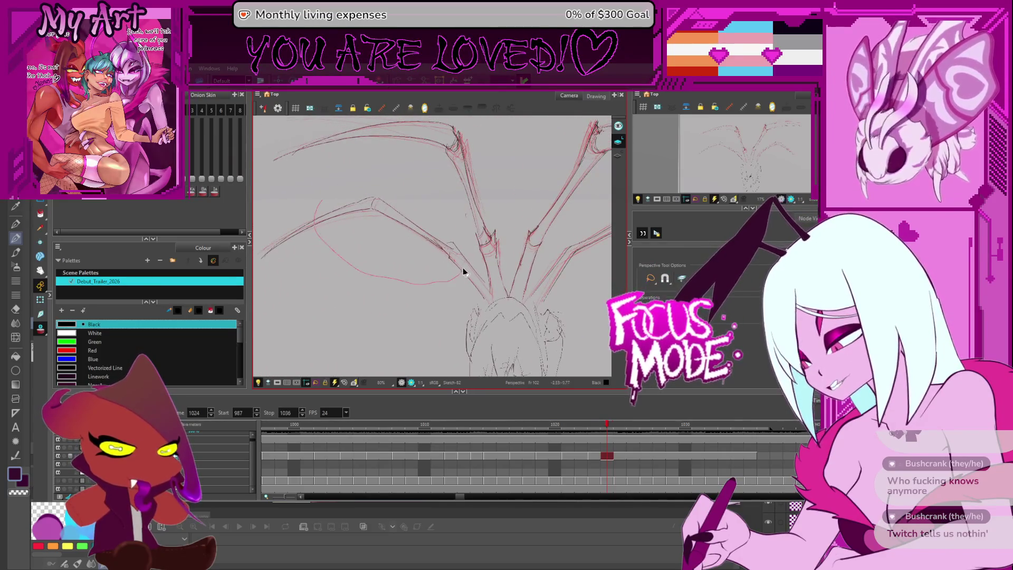
mouse_move(387, 181)
mouse_down()
mouse_move(308, 256)
mouse_move(300, 283)
mouse_move(301, 249)
mouse_up()
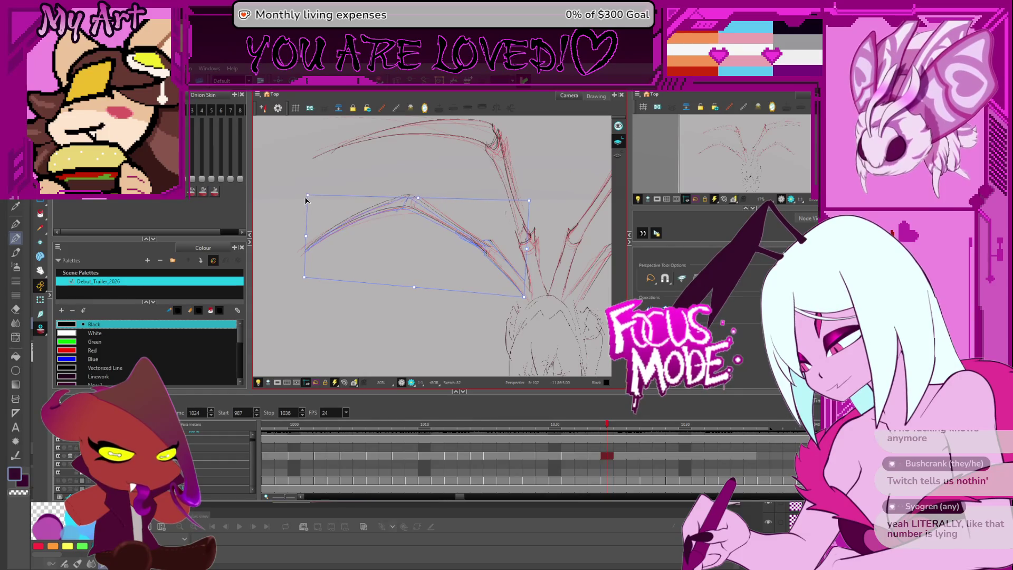
drag(306, 237, 407, 262)
key(2)
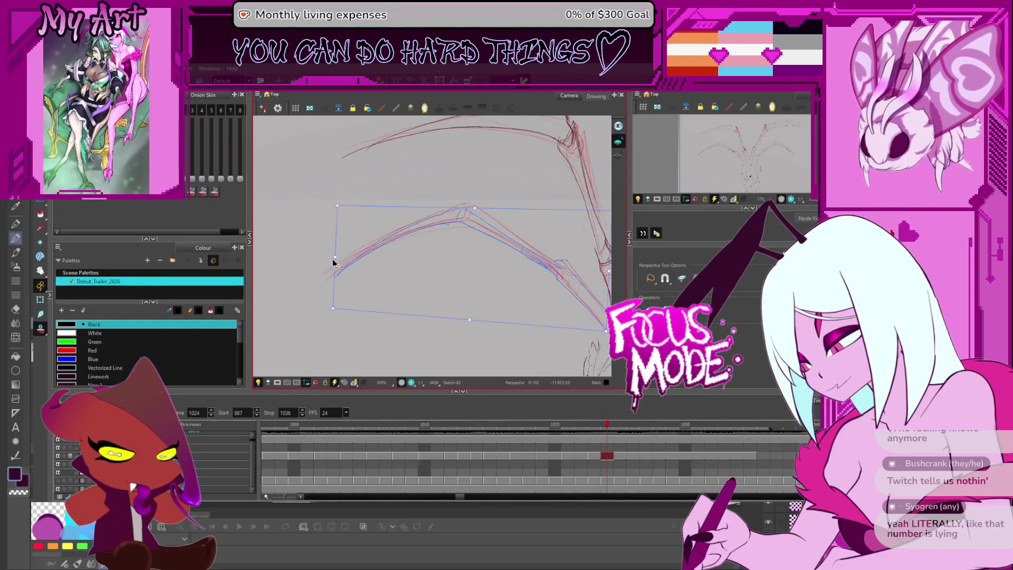
click(350, 309)
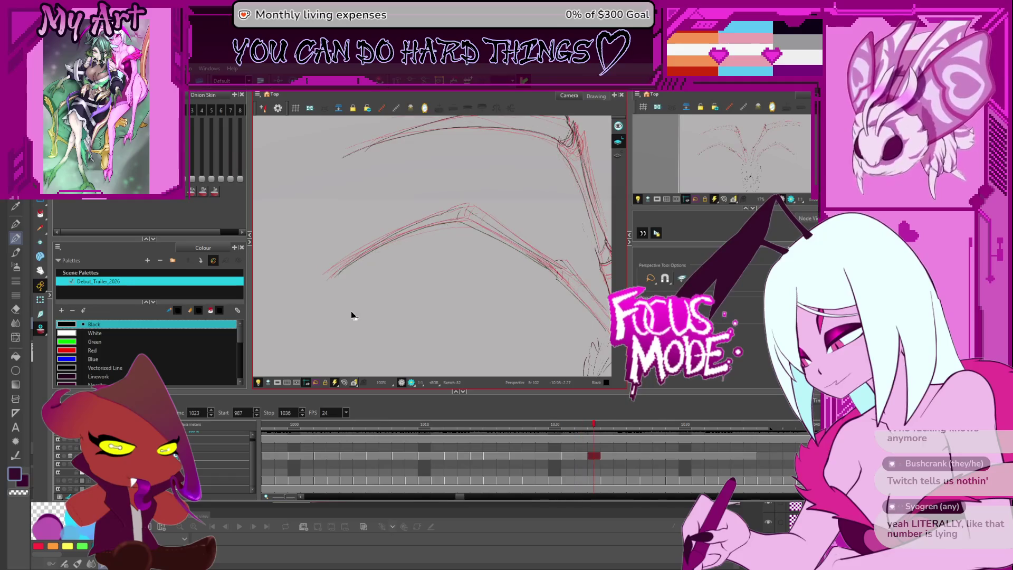
Put a perspective box on the lower left wing, shift its left end, and commit.
drag(369, 215, 576, 302)
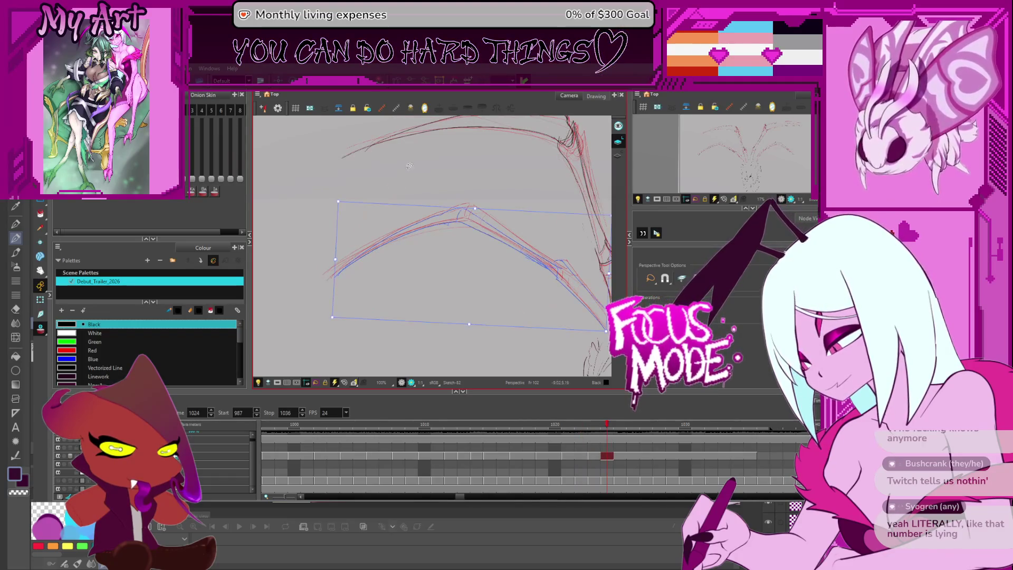
click(337, 269)
click(347, 272)
drag(337, 260, 338, 262)
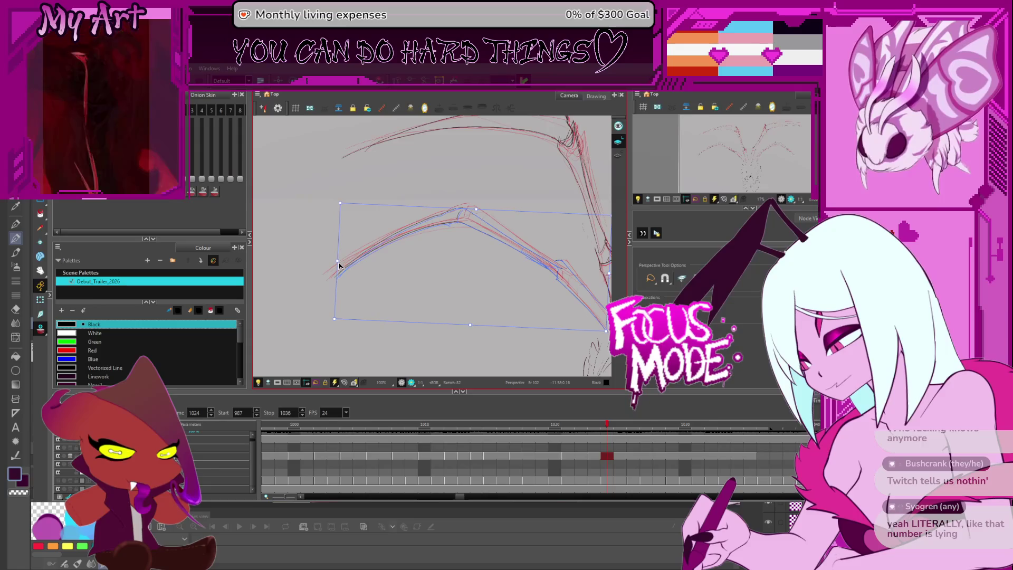
click(339, 267)
Frame the whole creature and step through frames 1021 and 1023 to frame 1025.
drag(461, 317, 395, 302)
scroll(395, 302, down, 2)
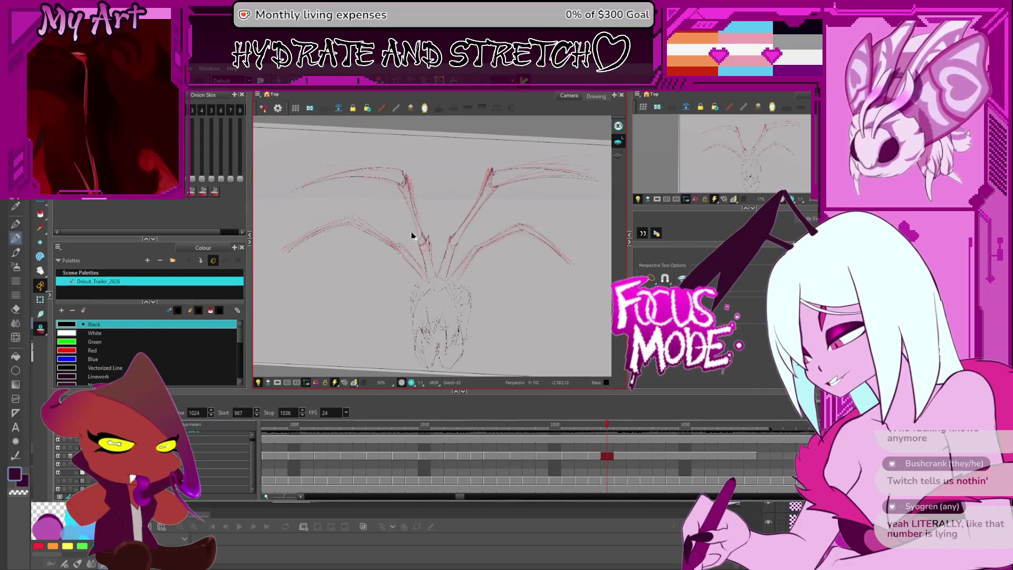
drag(412, 236, 433, 240)
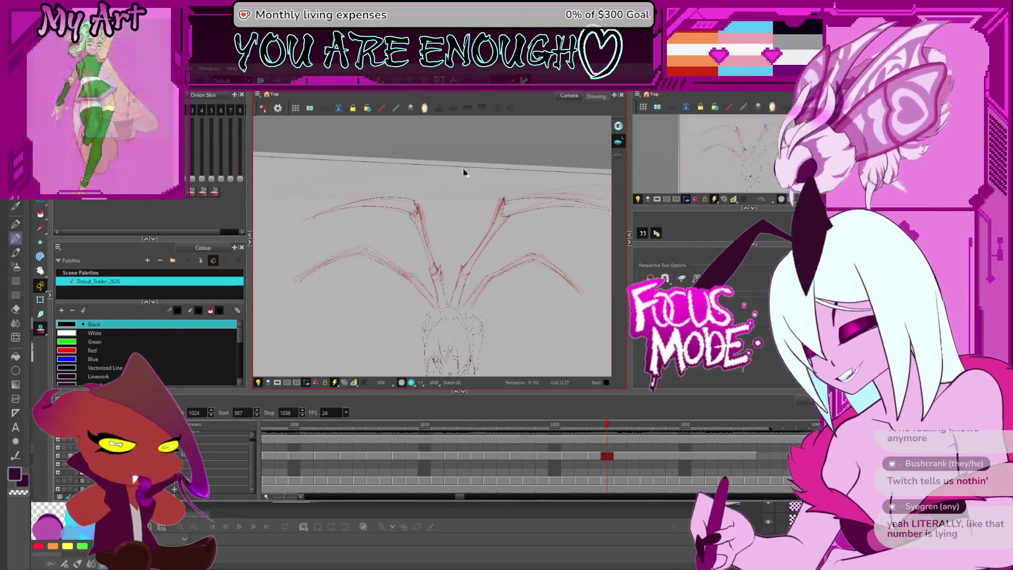
key(comma)
key(comma)
key(comma)
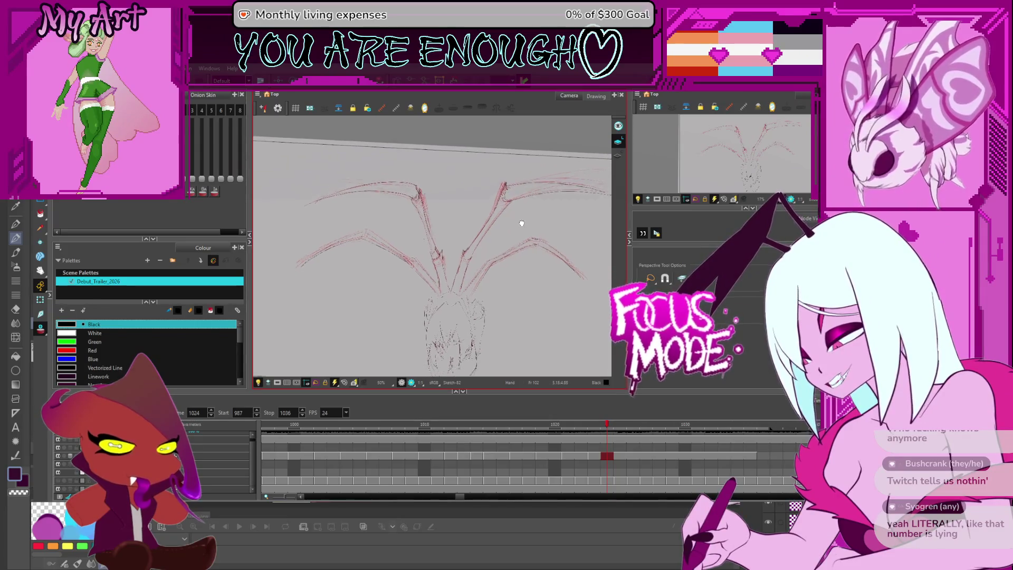
key(period)
key(period)
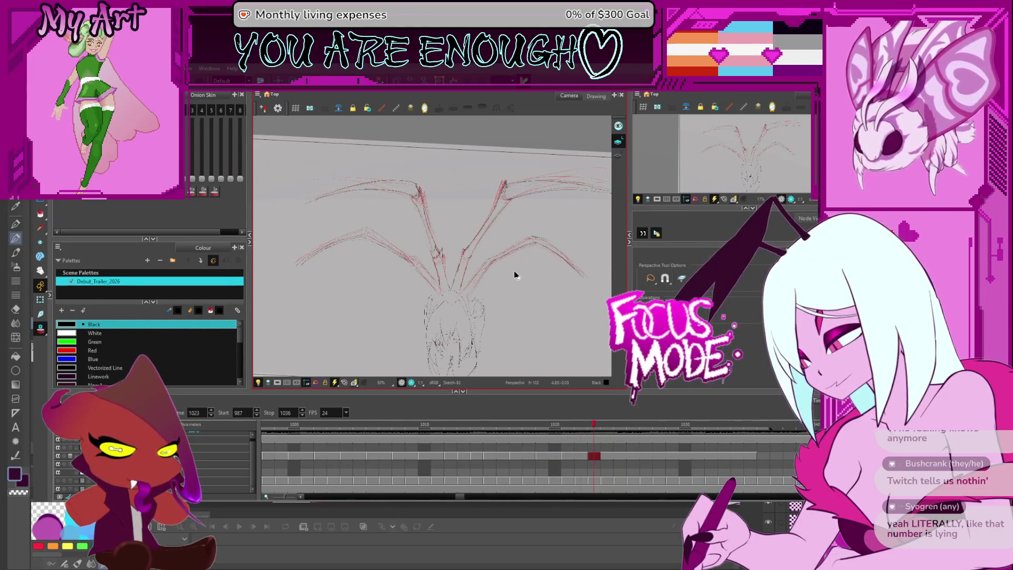
key(period)
key(period)
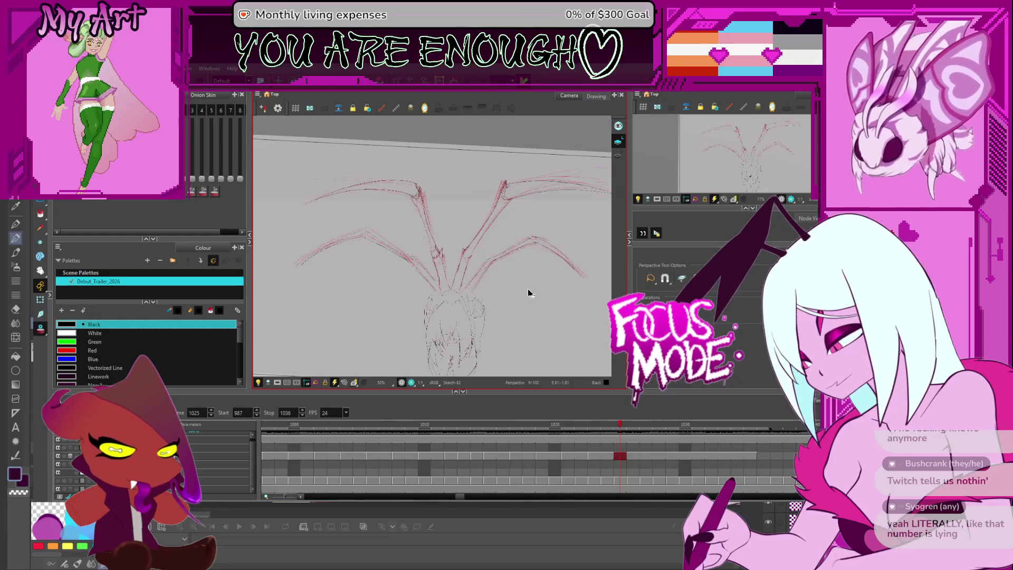
On frame 1025, perspective-reshape the lower right wing by pulling its corners and tip inward.
scroll(511, 274, up, 3)
mouse_move(439, 240)
mouse_down()
mouse_move(560, 303)
mouse_move(596, 211)
mouse_move(570, 211)
mouse_up()
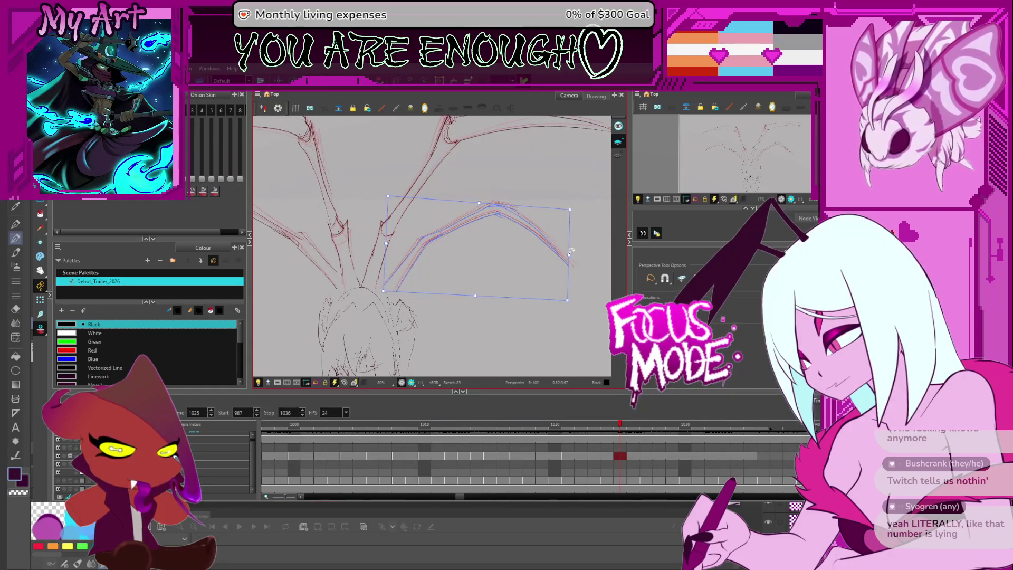
drag(568, 299, 564, 296)
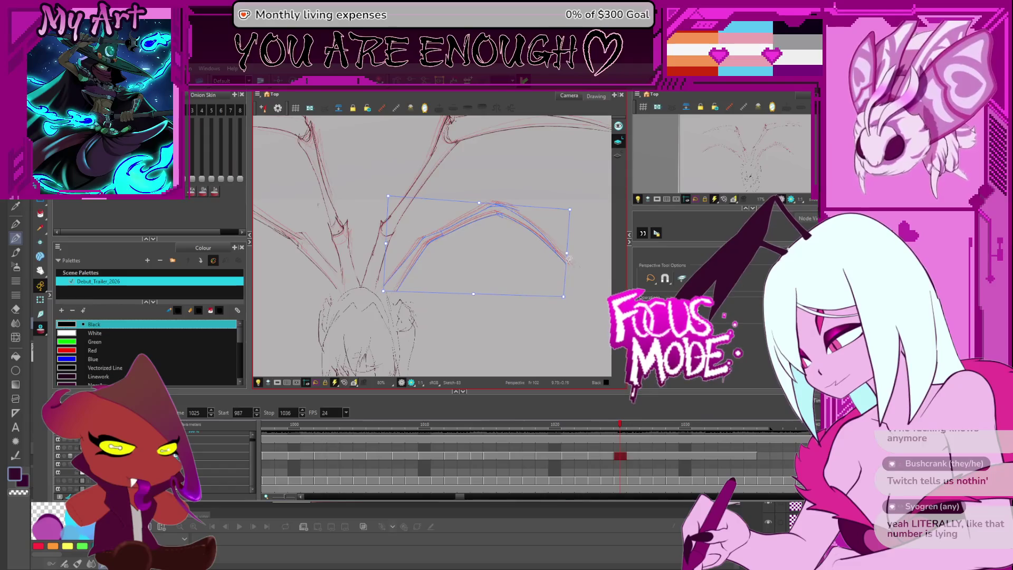
drag(566, 256, 564, 258)
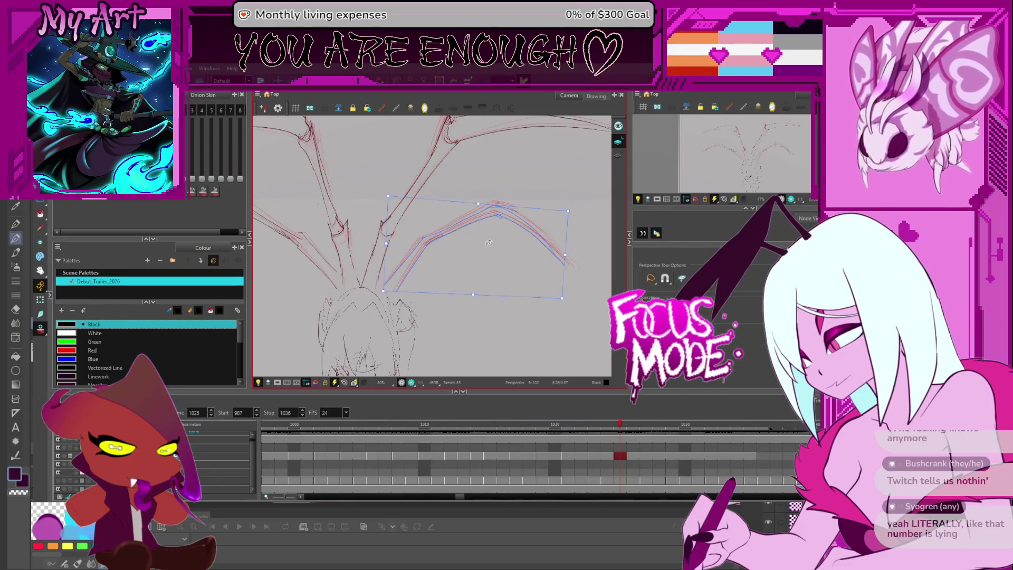
key(4)
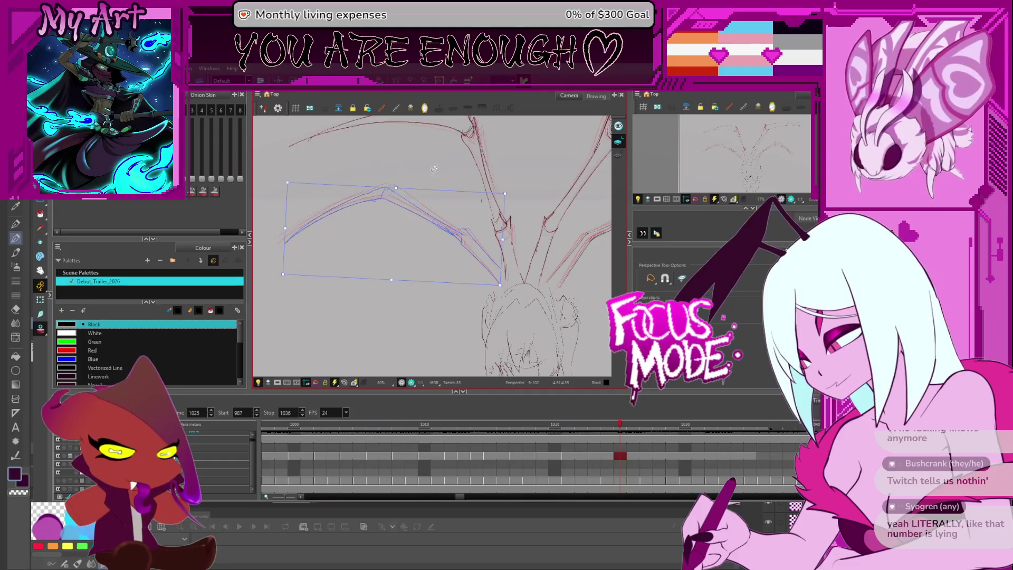
drag(283, 274, 286, 271)
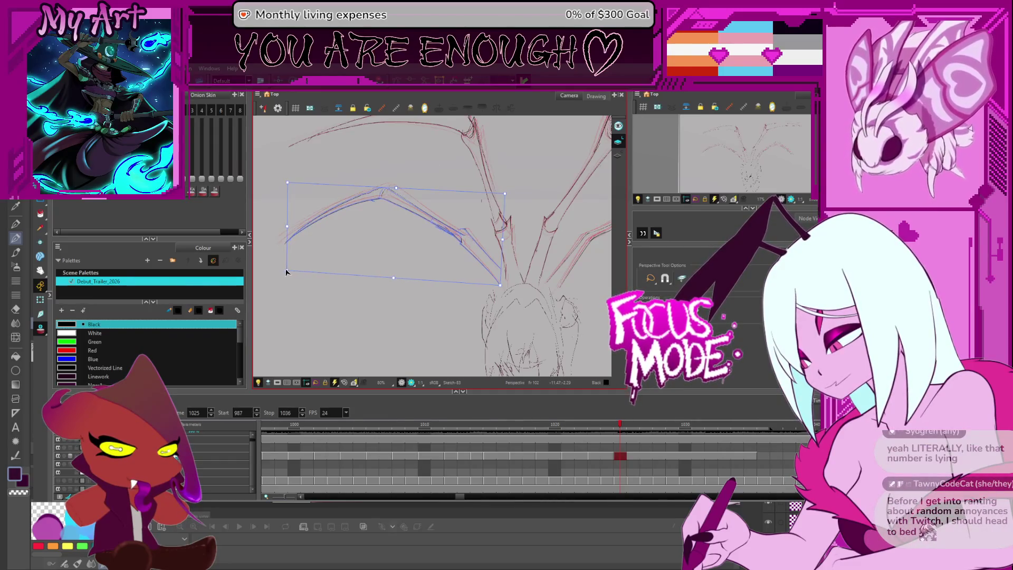
drag(287, 187, 289, 190)
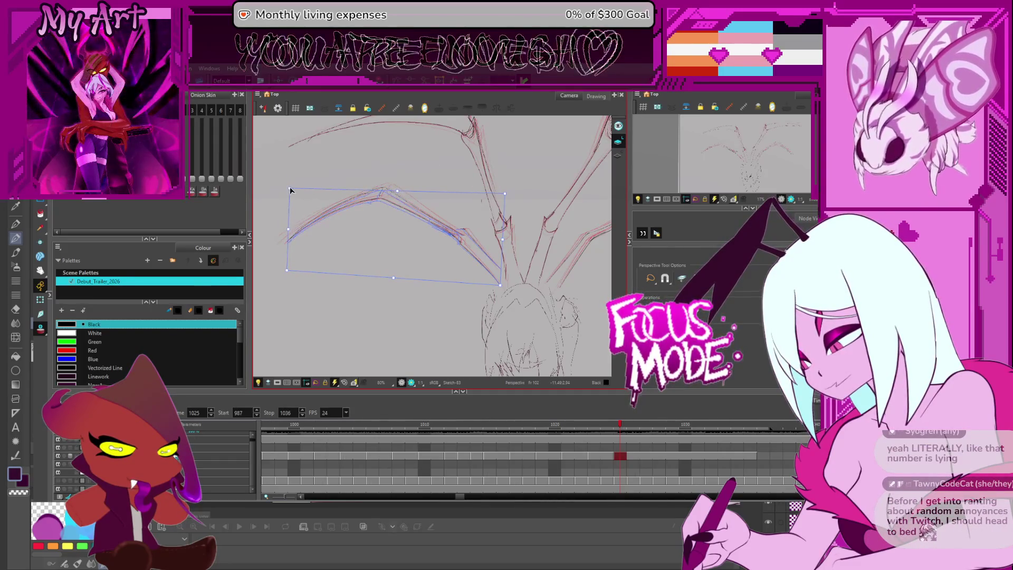
drag(292, 233, 295, 233)
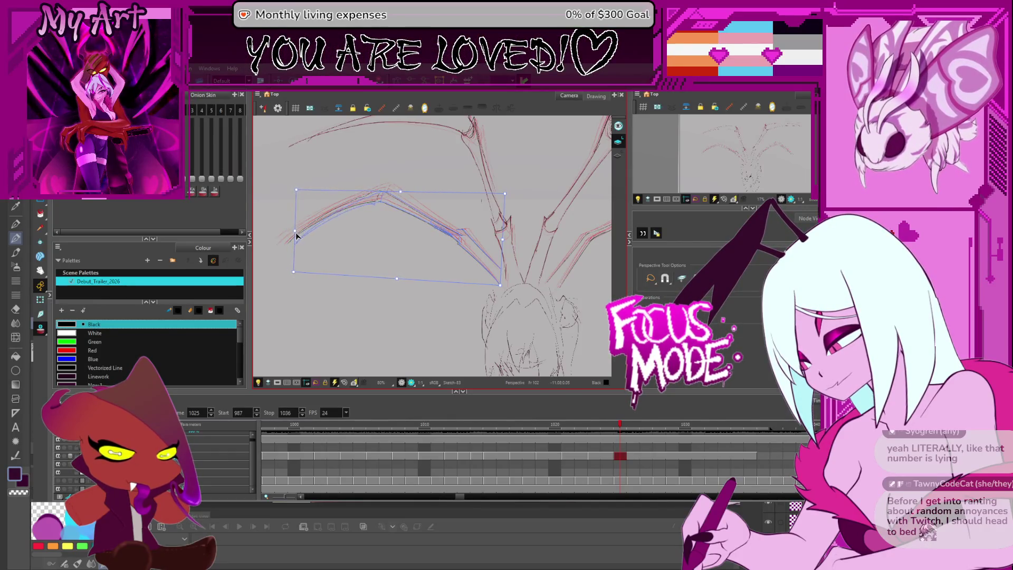
drag(295, 238, 294, 236)
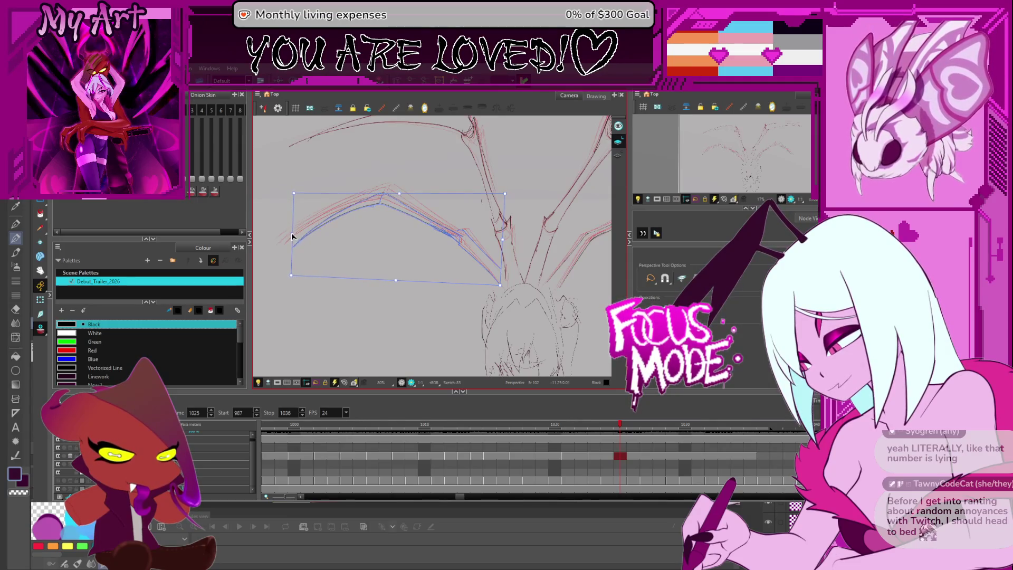
drag(358, 228, 374, 243)
Return to the Select tool (Alt+S) and straighten and re-zoom the view.
key(alt+s)
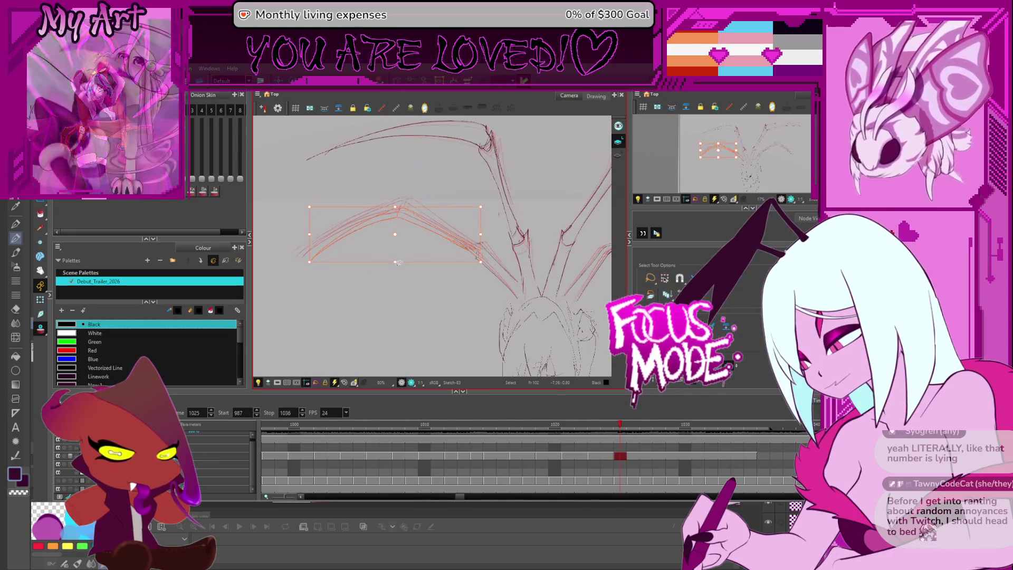
drag(462, 247, 411, 240)
scroll(425, 252, down, 5)
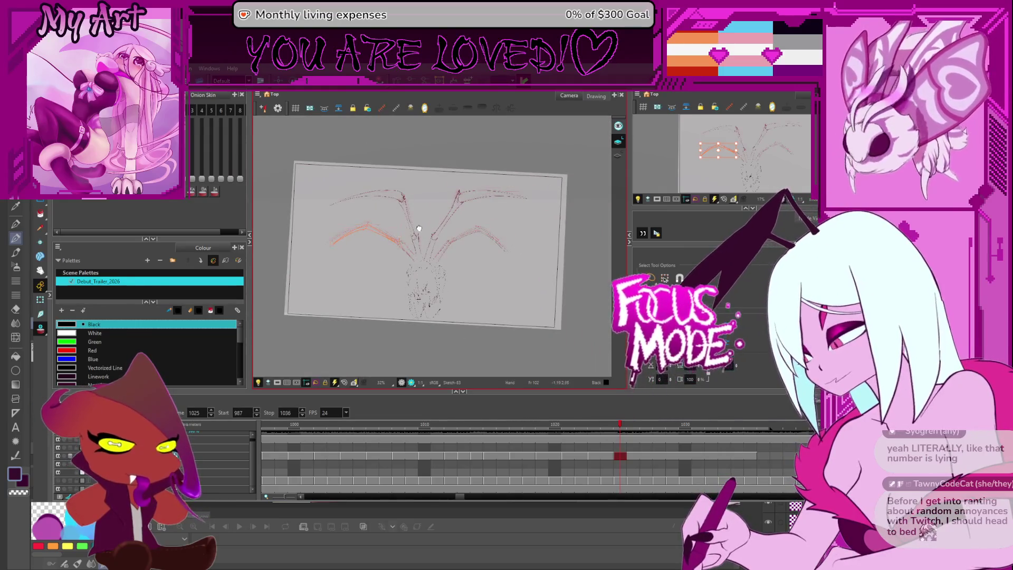
scroll(415, 240, up, 4)
drag(454, 243, 487, 247)
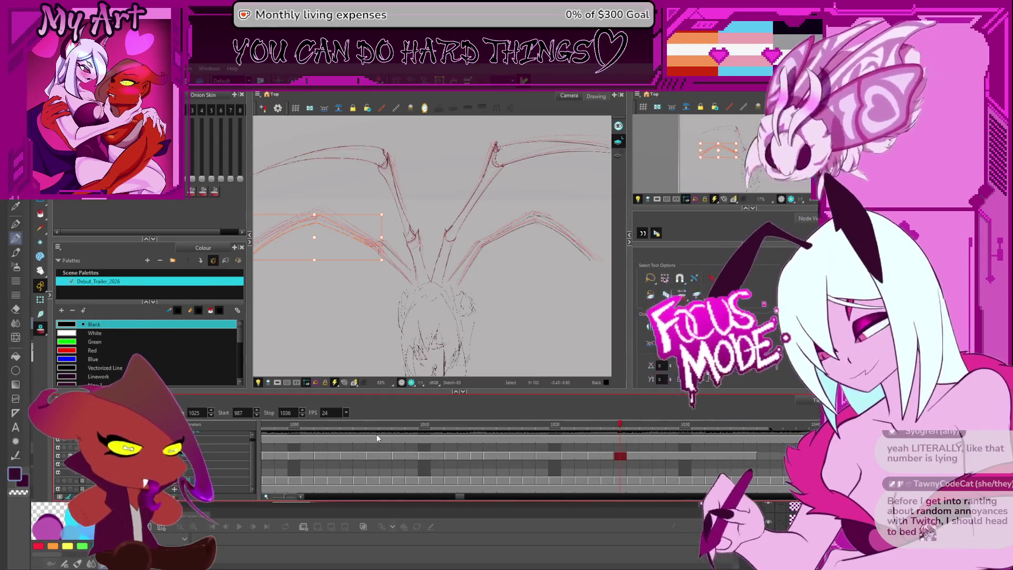
Show the soundtrack waveform in the Timeline and bring the upper left wing up close.
click(377, 437)
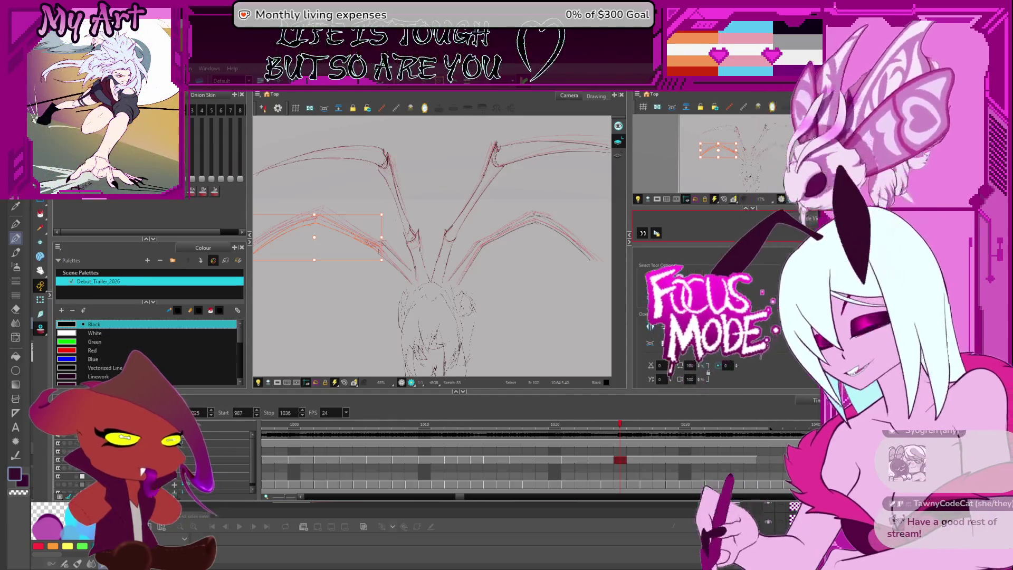
mouse_move(423, 186)
mouse_down()
mouse_move(426, 159)
mouse_move(330, 158)
mouse_move(454, 168)
mouse_up()
scroll(331, 164, up, 2)
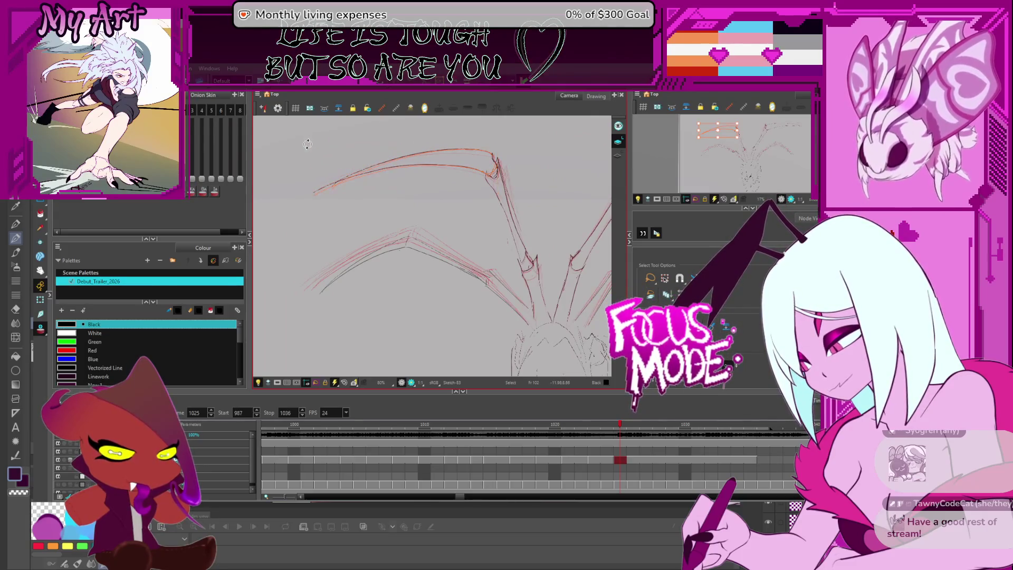
Lasso-select the upper pair of wing strokes, zooming in close on them.
drag(453, 132, 440, 127)
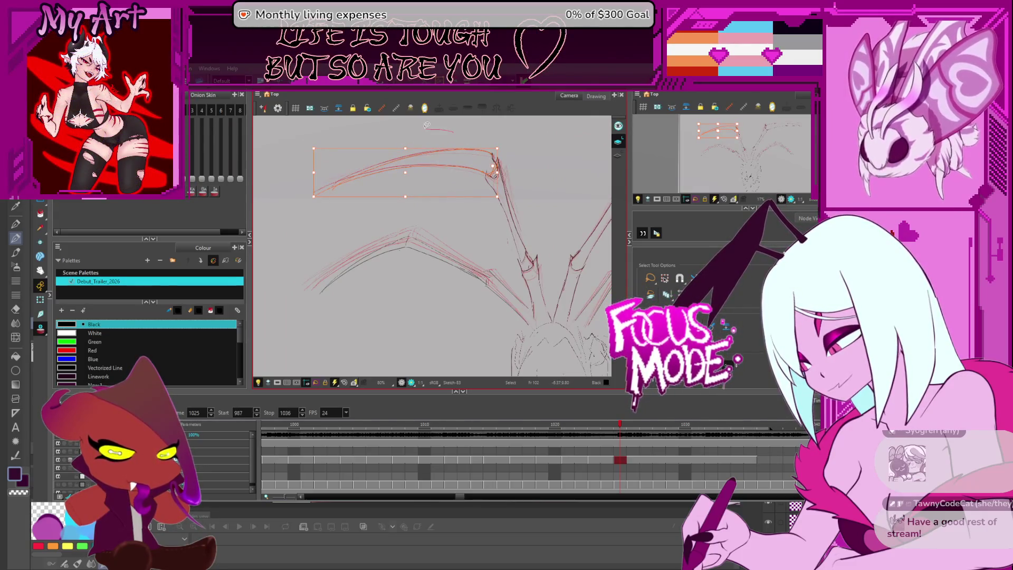
scroll(350, 179, up, 2)
drag(373, 191, 389, 196)
drag(423, 209, 427, 199)
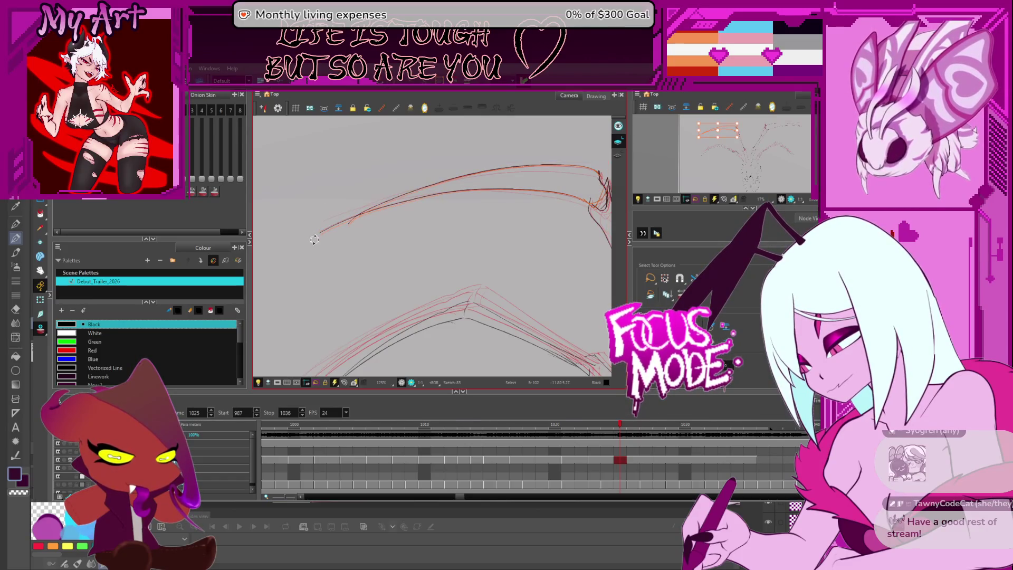
scroll(350, 222, right, 3)
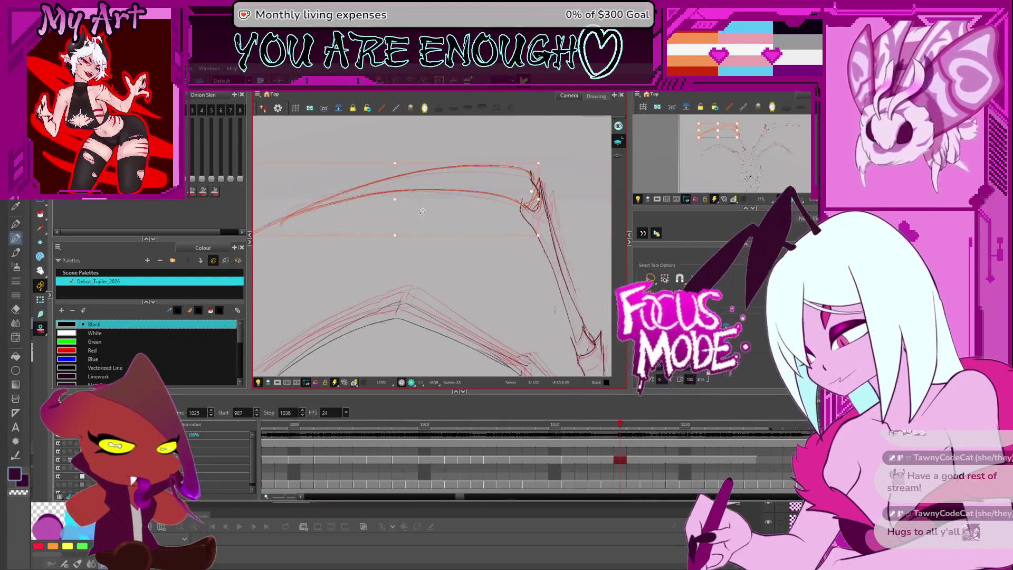
key(2)
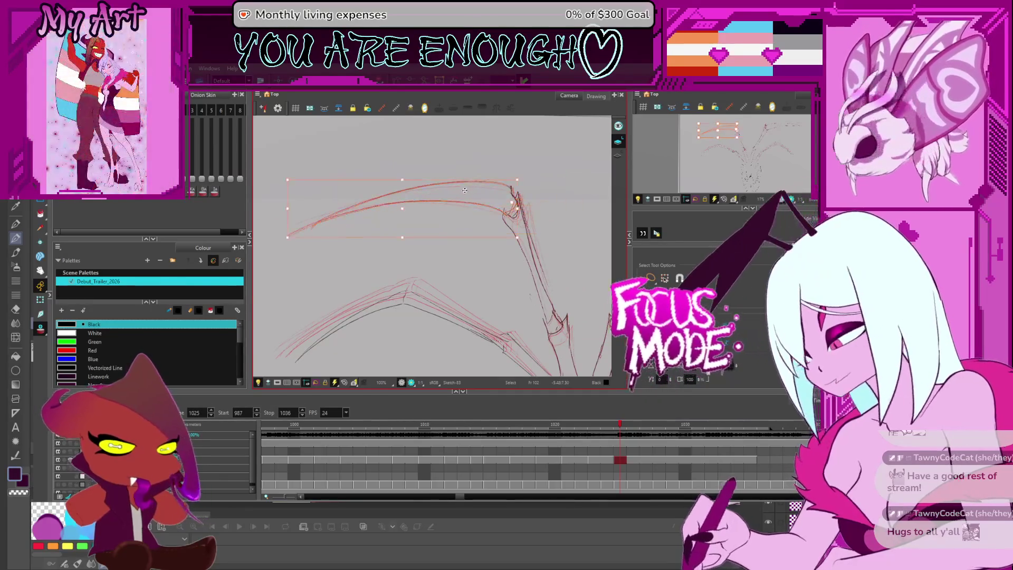
Add the vertical arm strokes to the selection and raise the strokes about 40 px.
drag(464, 192, 478, 189)
drag(444, 139, 373, 201)
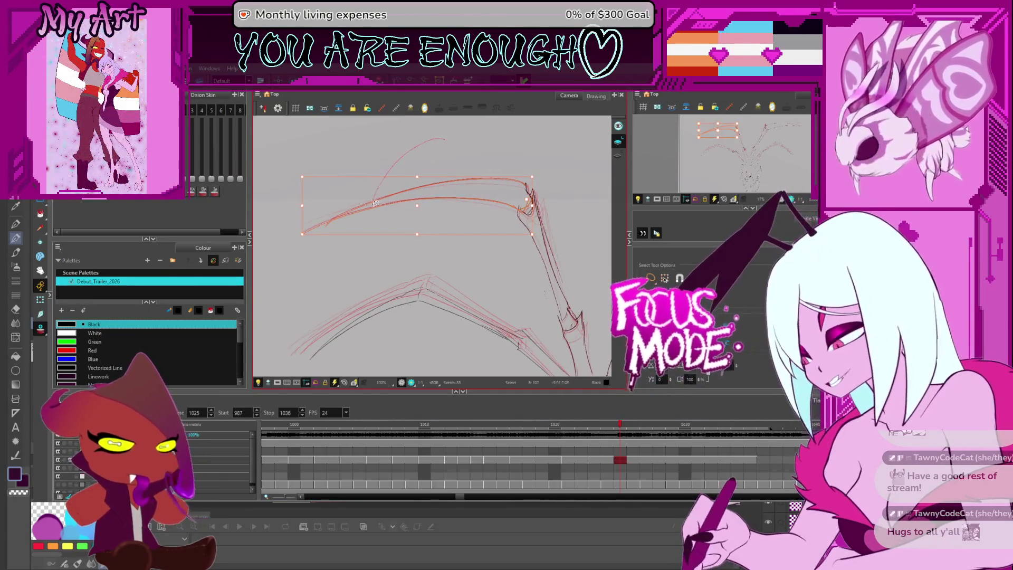
drag(554, 314, 578, 262)
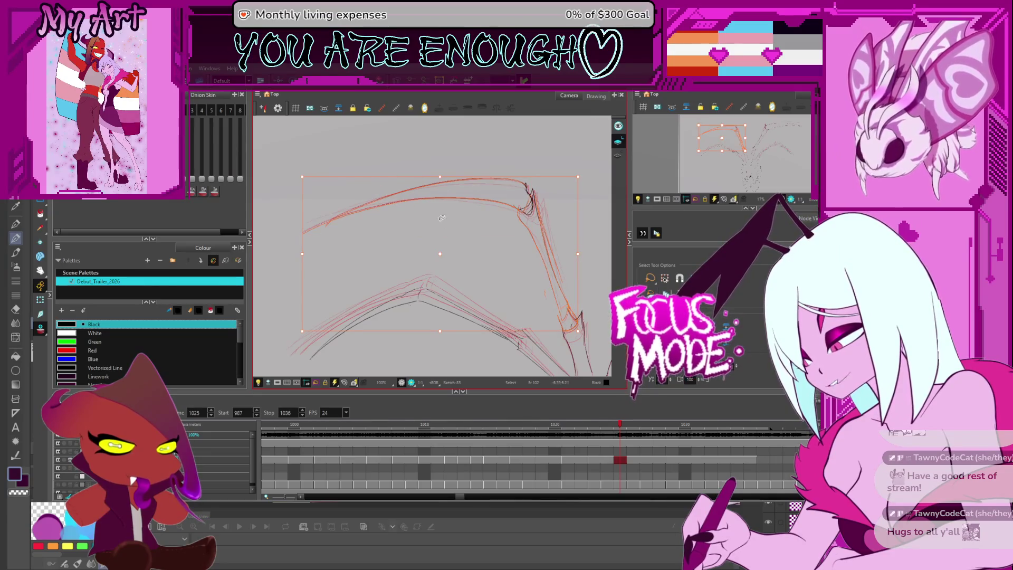
drag(497, 236, 497, 213)
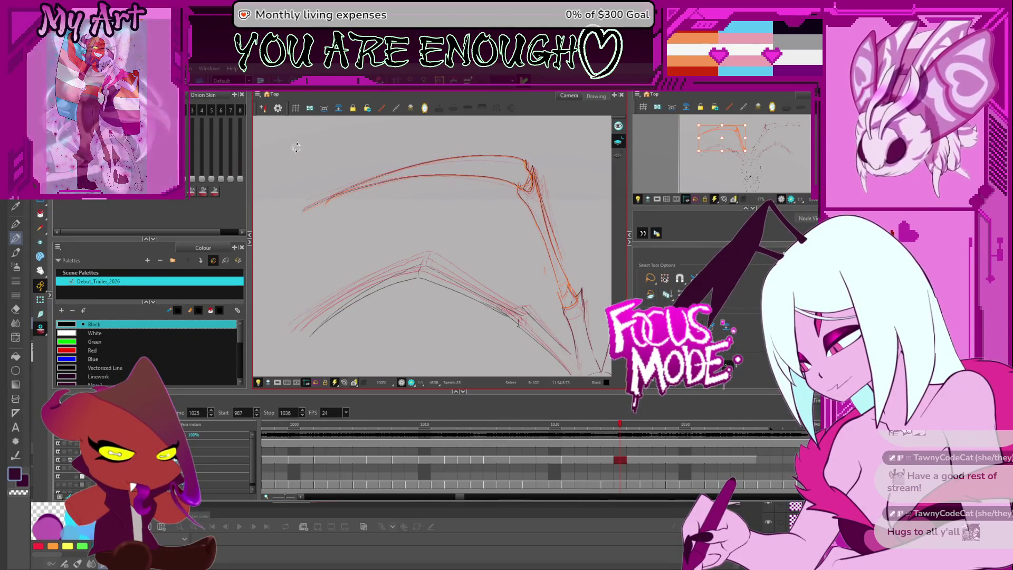
scroll(481, 232, down, 2)
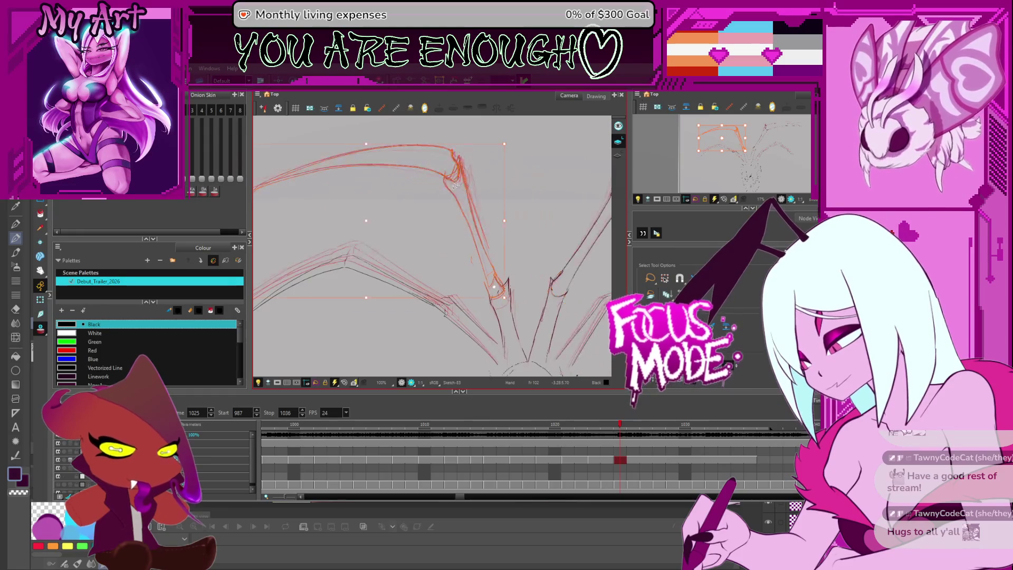
Select the lower wing strokes and then the top-right wing arm.
drag(318, 229, 468, 272)
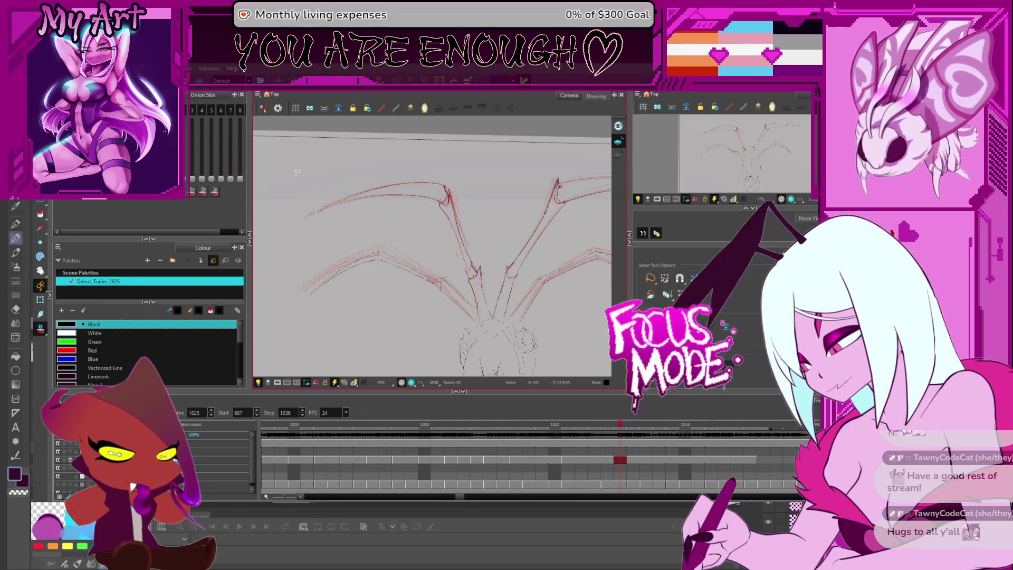
drag(478, 306, 487, 315)
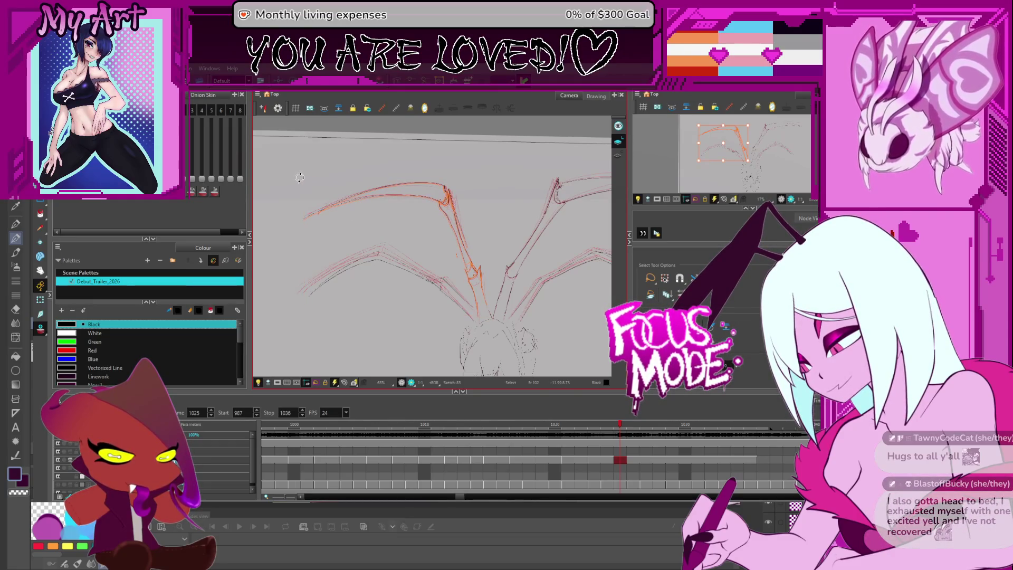
mouse_move(442, 209)
mouse_down()
mouse_move(391, 221)
mouse_move(289, 216)
mouse_up()
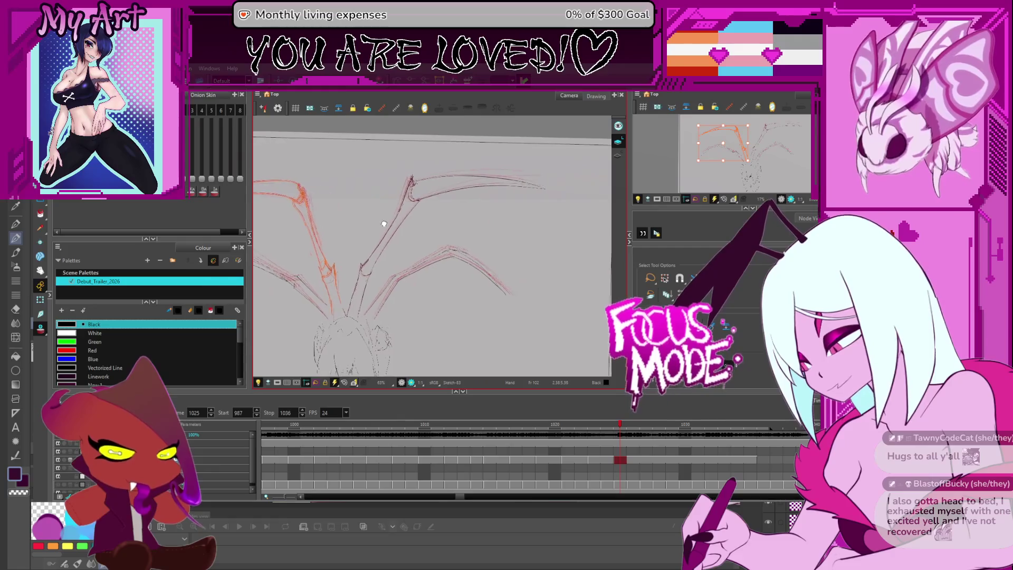
drag(561, 197, 554, 186)
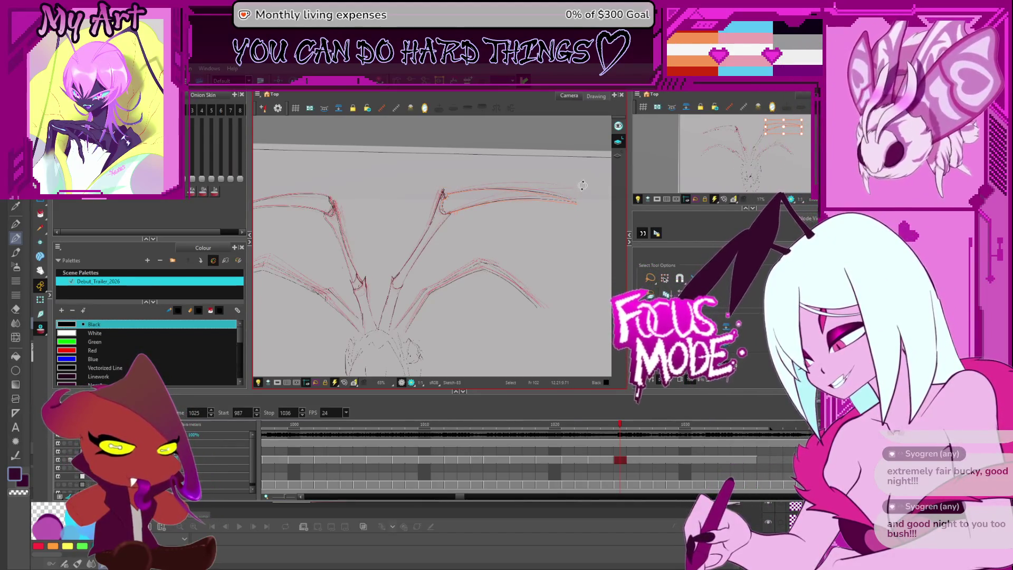
Add the arm stroke to the right upper wing selection, centre on it, then deselect.
drag(581, 184, 485, 139)
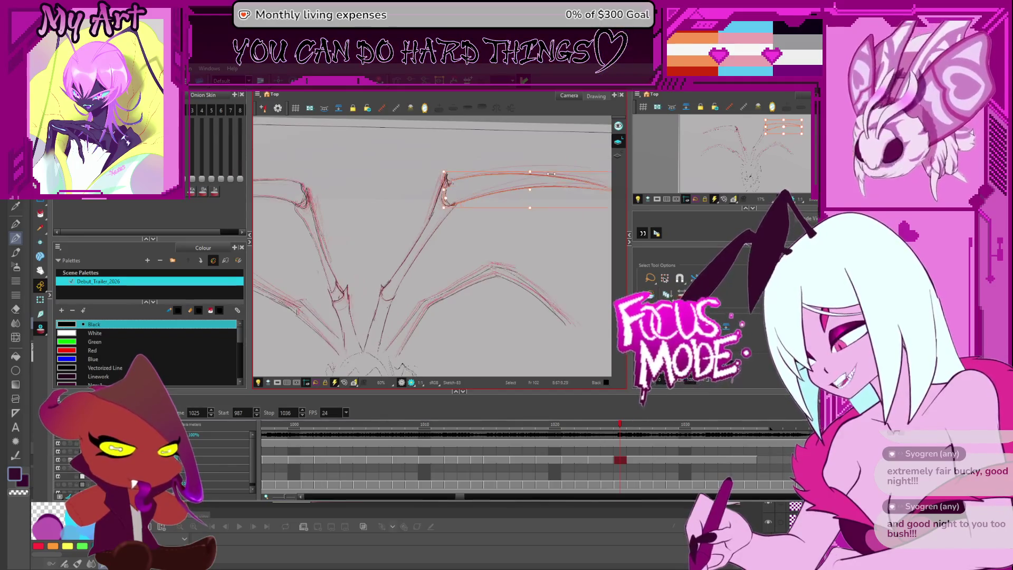
mouse_move(431, 265)
mouse_down()
mouse_move(503, 164)
mouse_move(502, 143)
mouse_up()
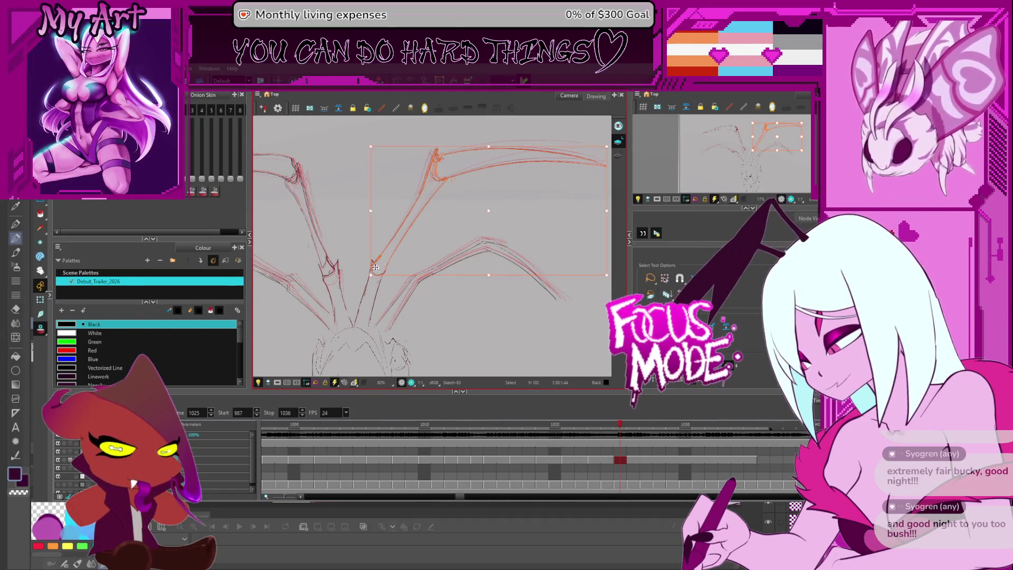
key(alt+space)
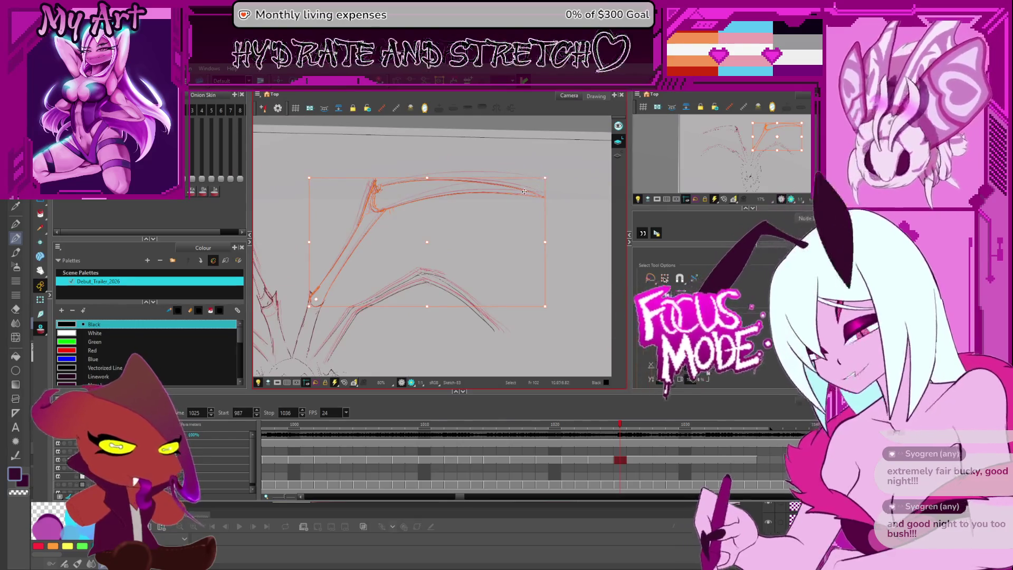
click(549, 174)
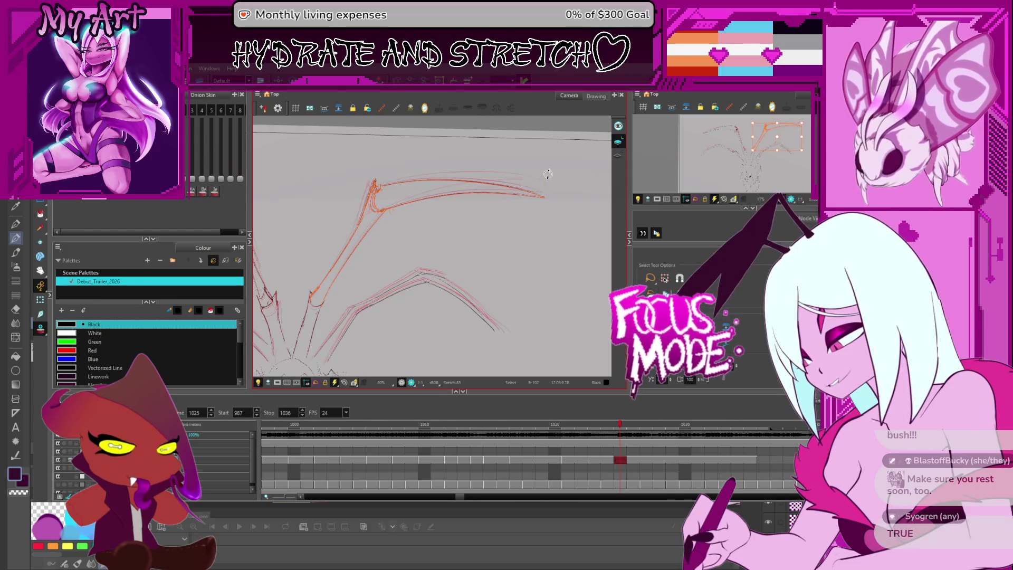
Select the long diagonal arm stroke, deselect, then select all strokes with Ctrl+A.
scroll(545, 176, up, 1)
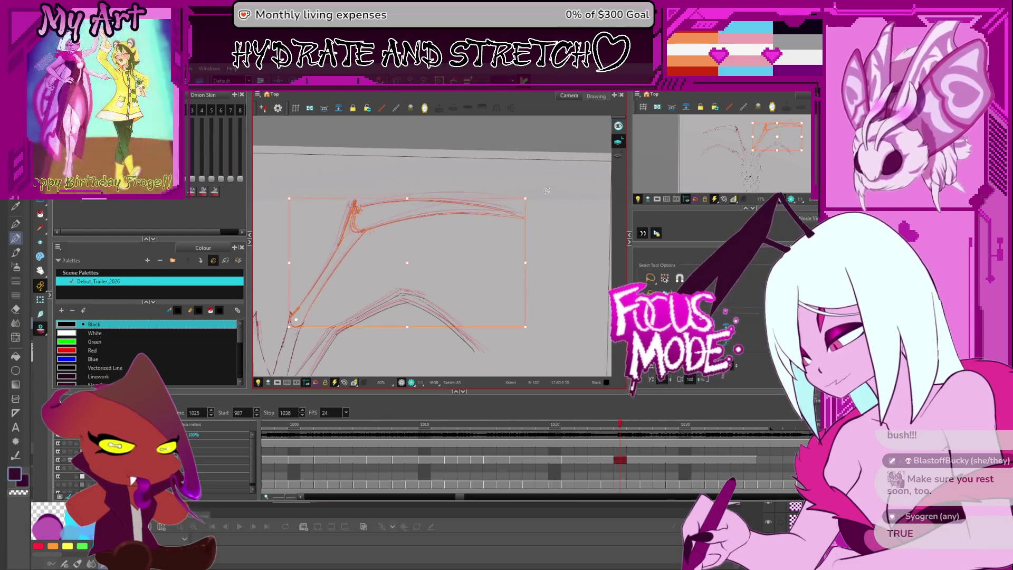
scroll(552, 190, down, 1)
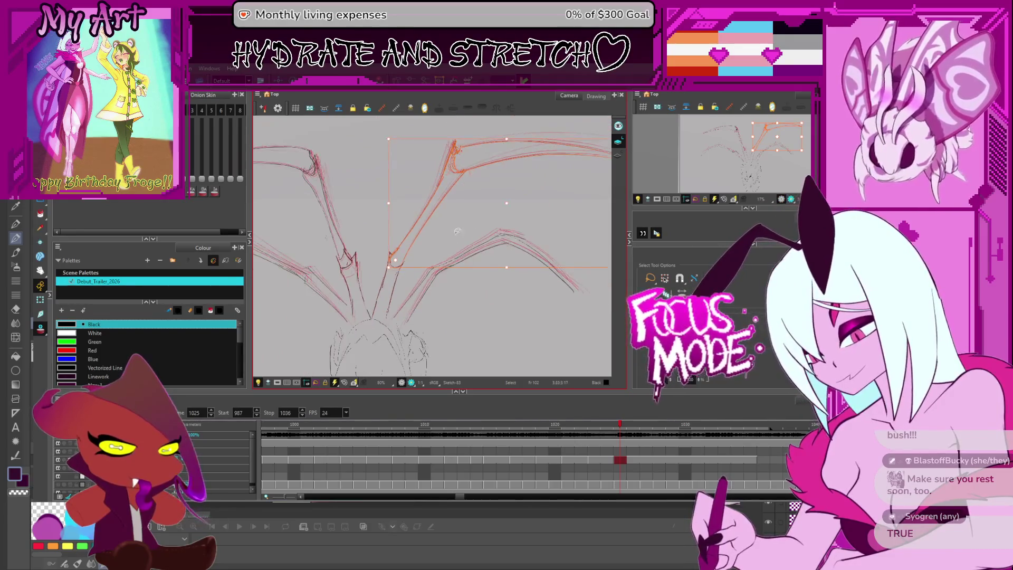
click(436, 226)
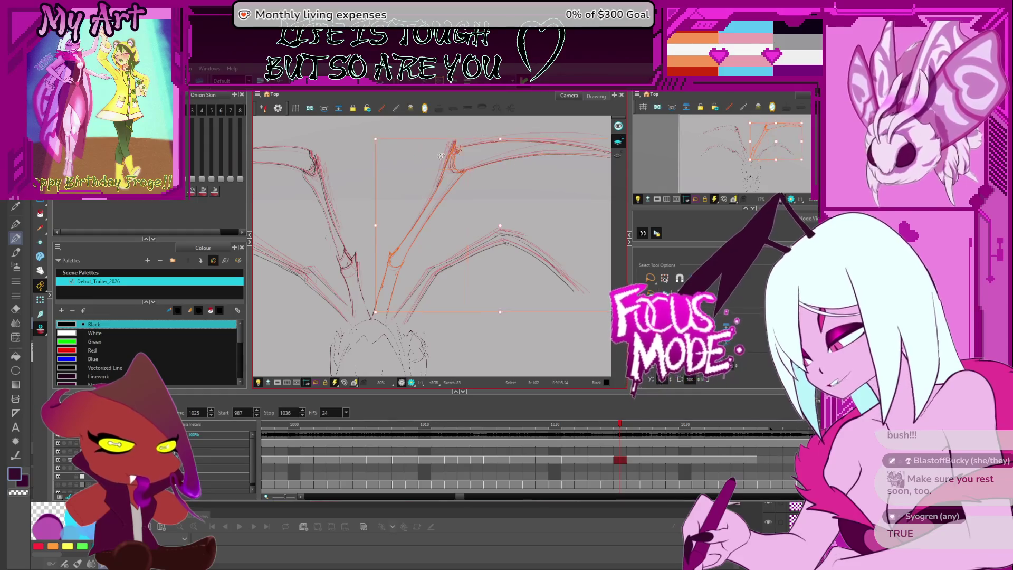
scroll(406, 283, down, 1)
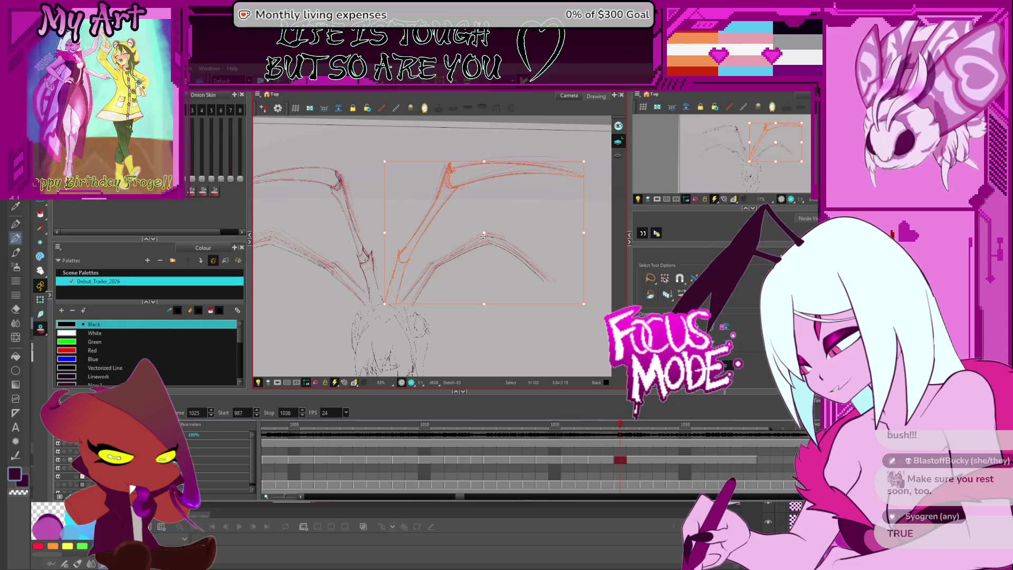
click(387, 302)
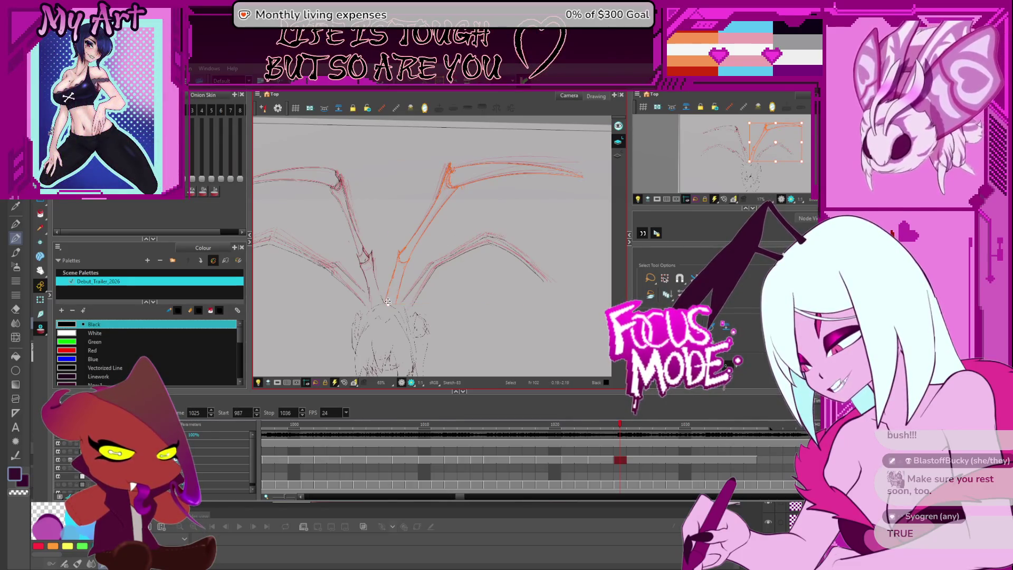
scroll(452, 171, up, 3)
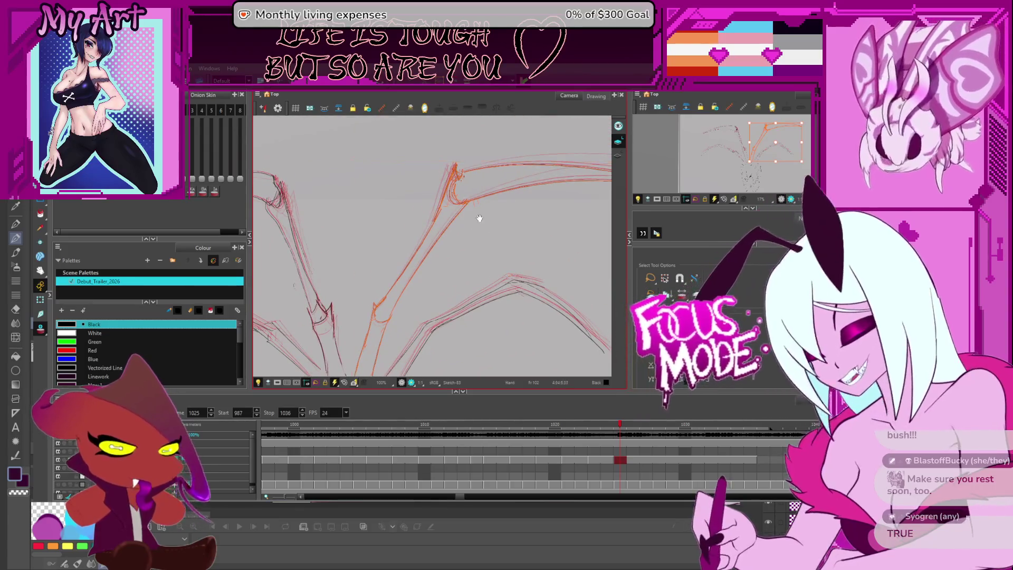
mouse_move(461, 205)
mouse_down()
mouse_move(470, 192)
mouse_move(533, 214)
mouse_move(564, 196)
mouse_up()
click(548, 179)
key(ctrl+a)
Select the right upper wing strokes, frame both wings and the head, then pick the arm strokes.
drag(264, 340, 356, 303)
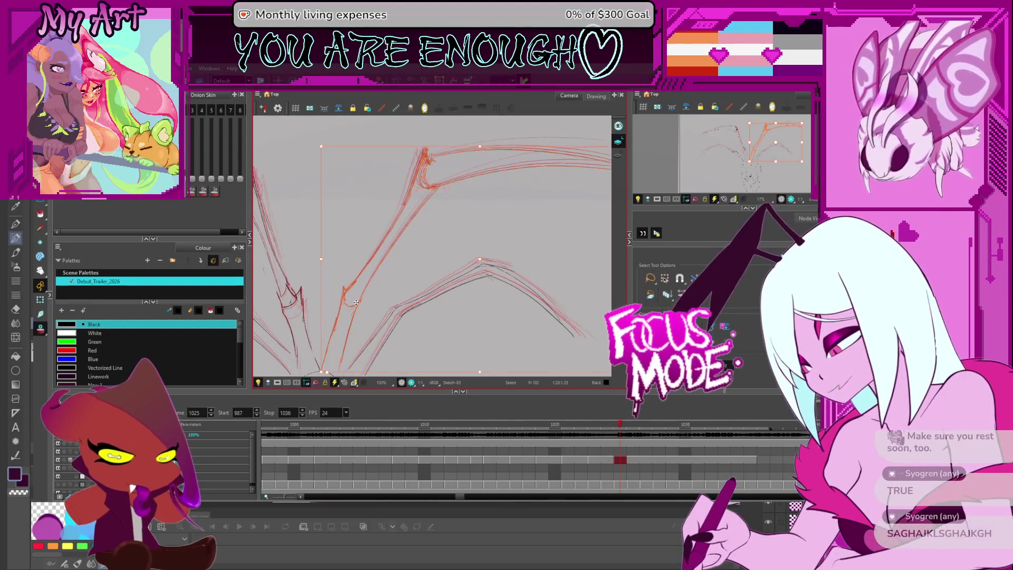
scroll(395, 185, up, 3)
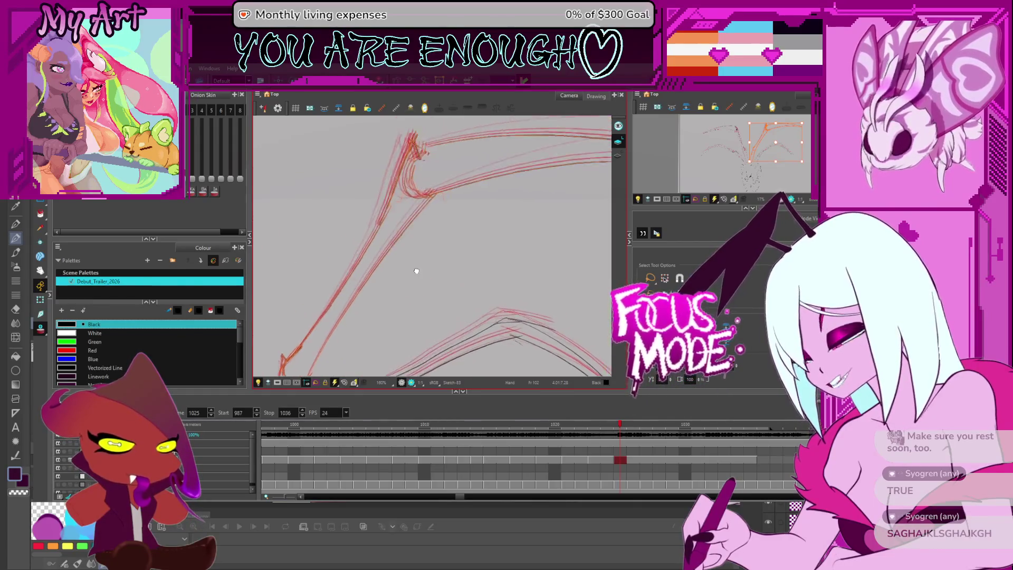
click(413, 222)
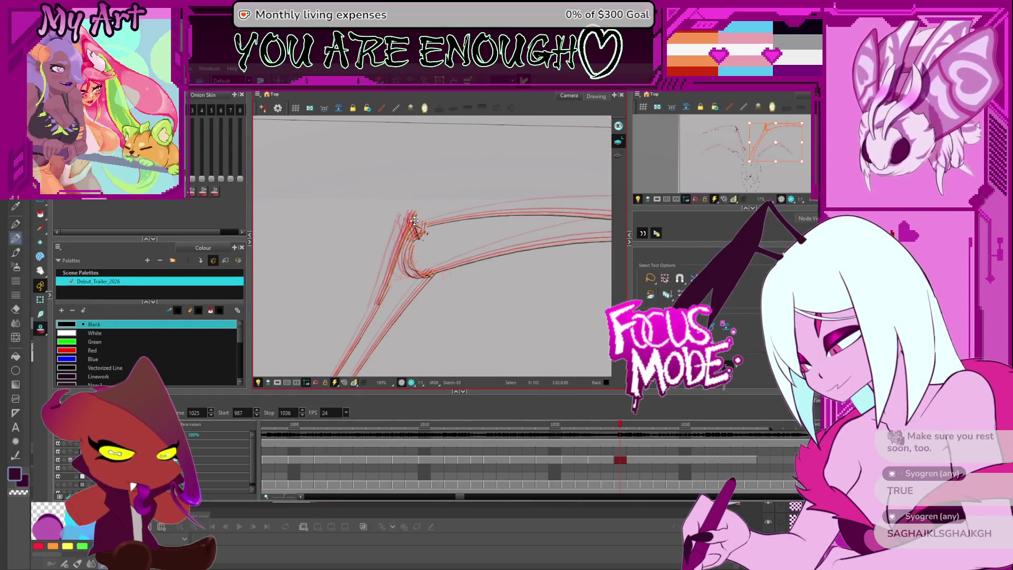
scroll(401, 248, down, 3)
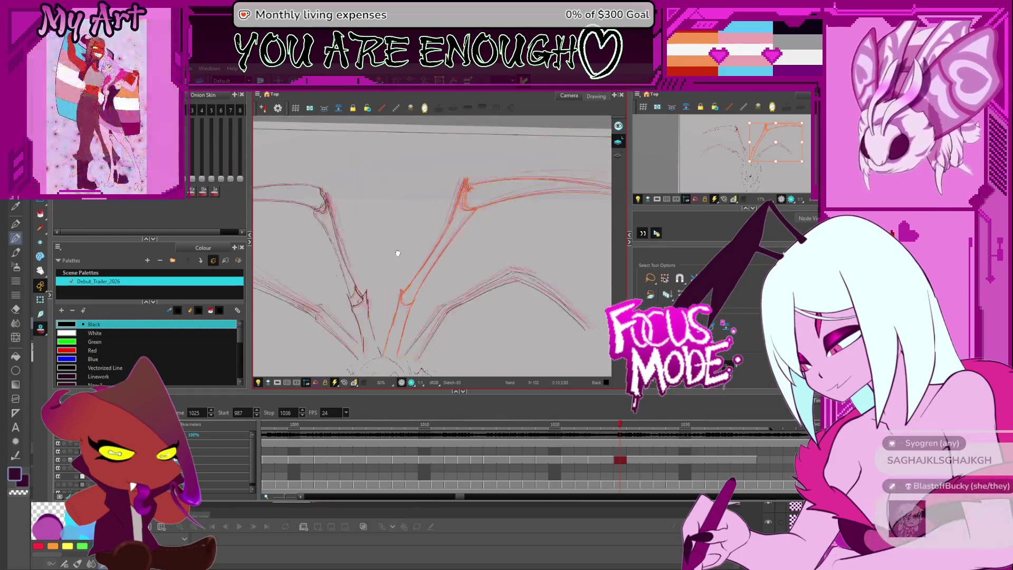
drag(394, 263, 416, 236)
scroll(426, 262, up, 4)
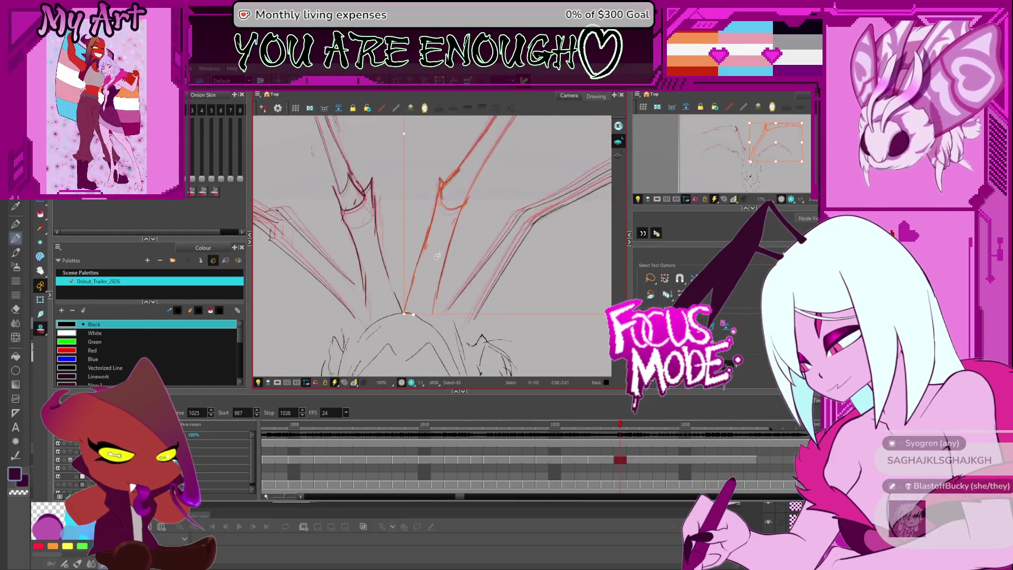
click(454, 291)
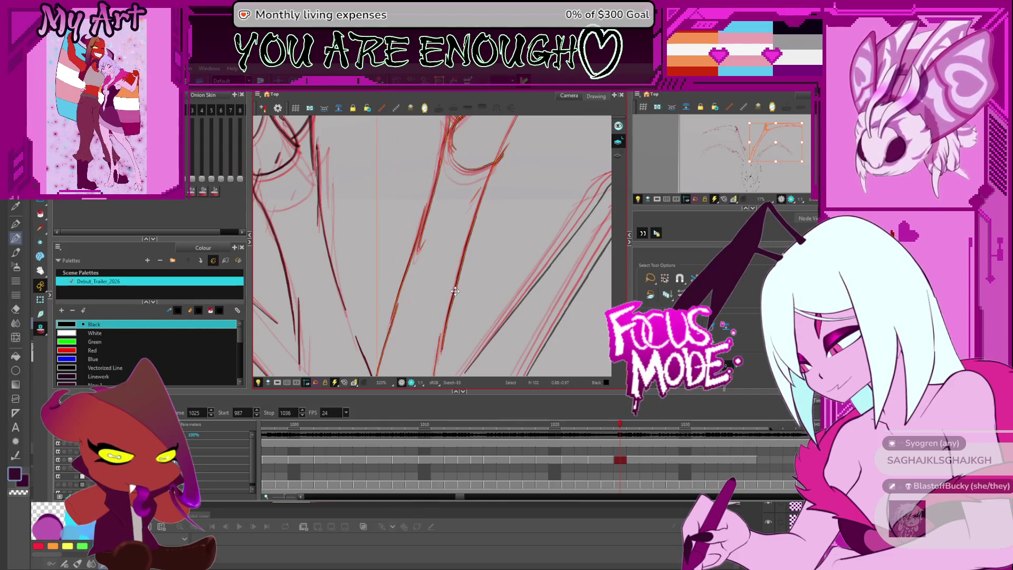
Rotate the view, lasso the left wing strokes, pan across, then deselect them.
scroll(381, 281, down, 3)
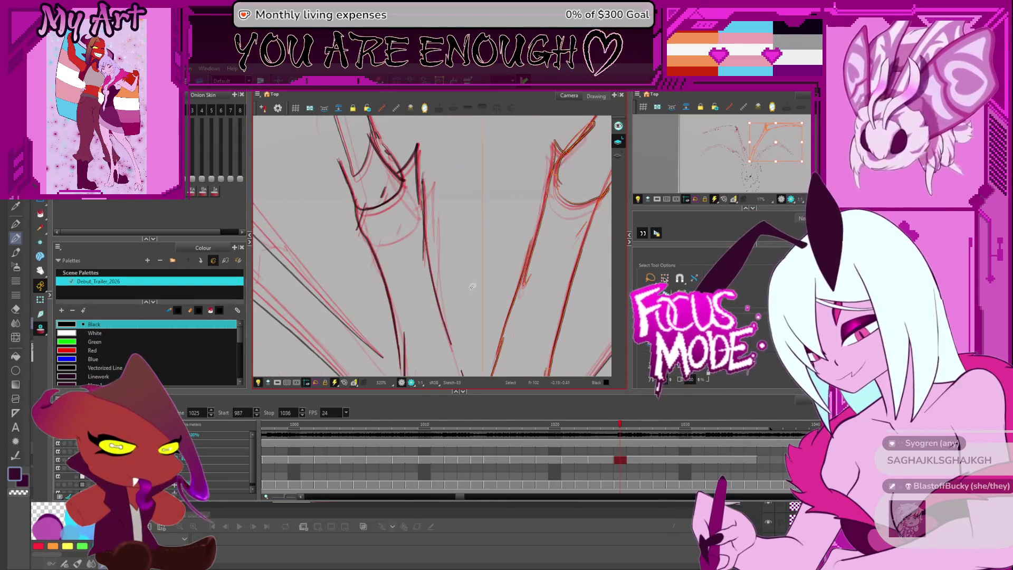
scroll(463, 280, down, 2)
scroll(463, 280, down, 1)
mouse_move(464, 280)
mouse_down()
mouse_move(541, 270)
mouse_move(569, 282)
mouse_up()
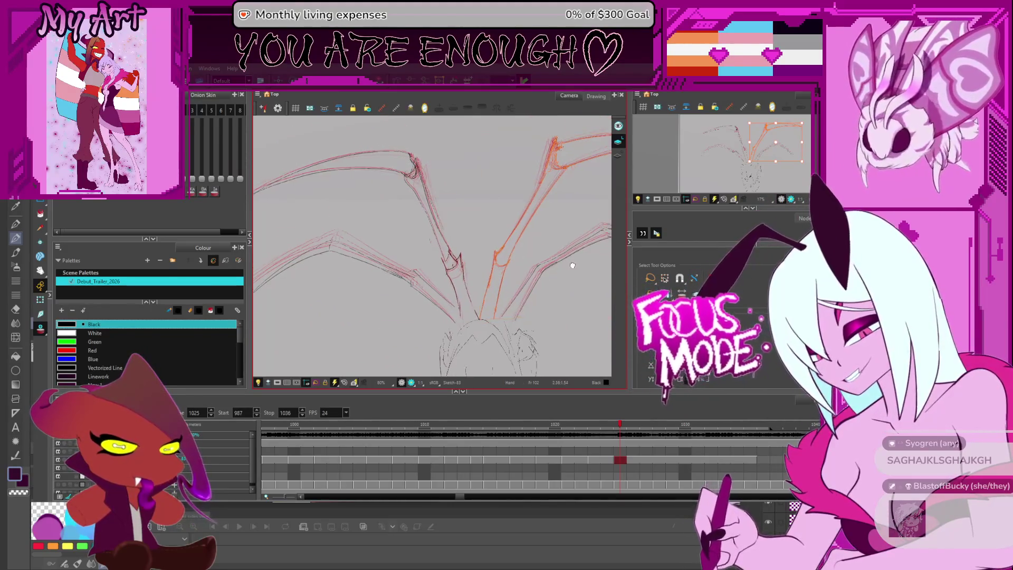
scroll(583, 287, down, 1)
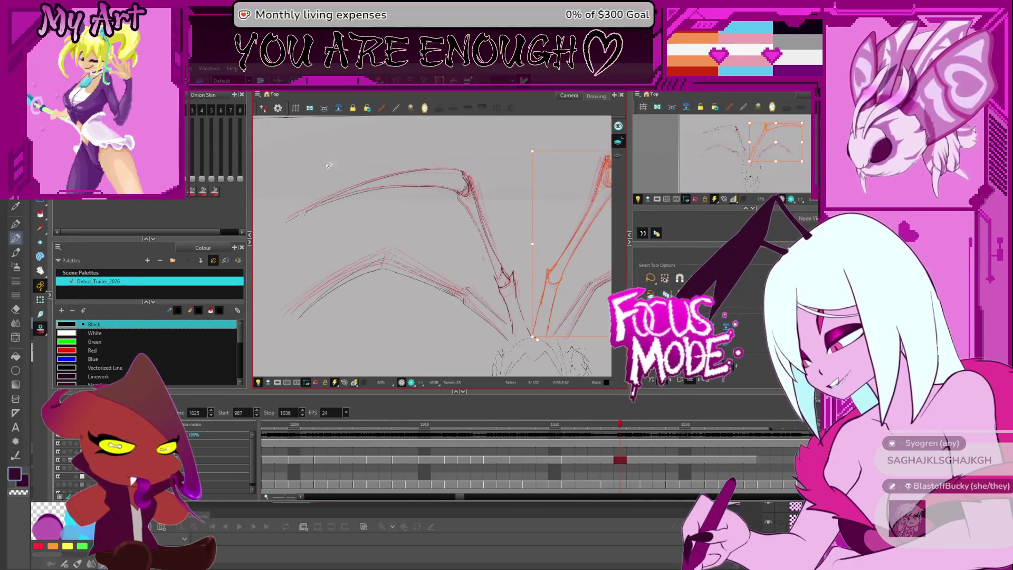
drag(396, 224, 464, 258)
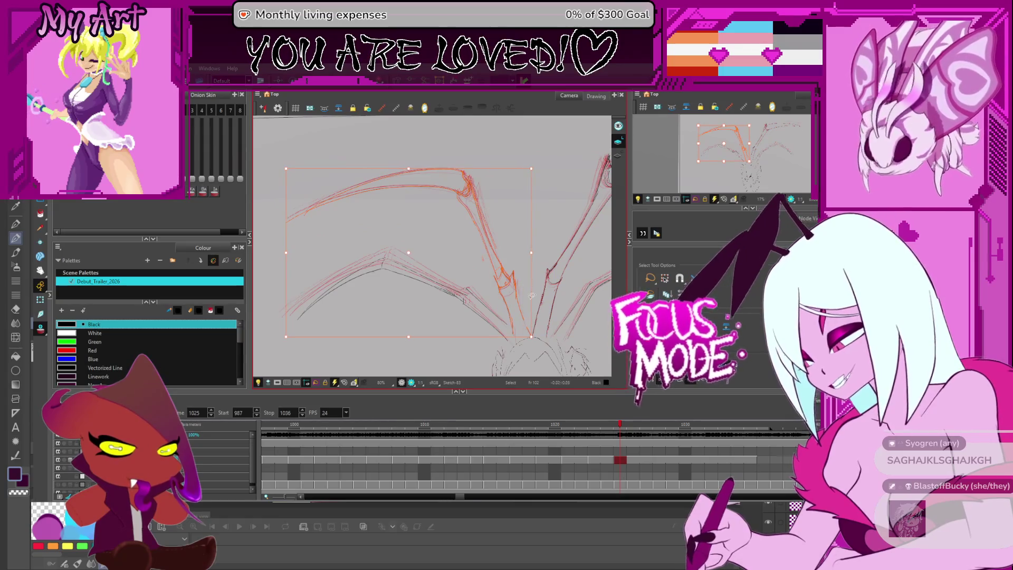
key(space)
scroll(519, 267, up, 5)
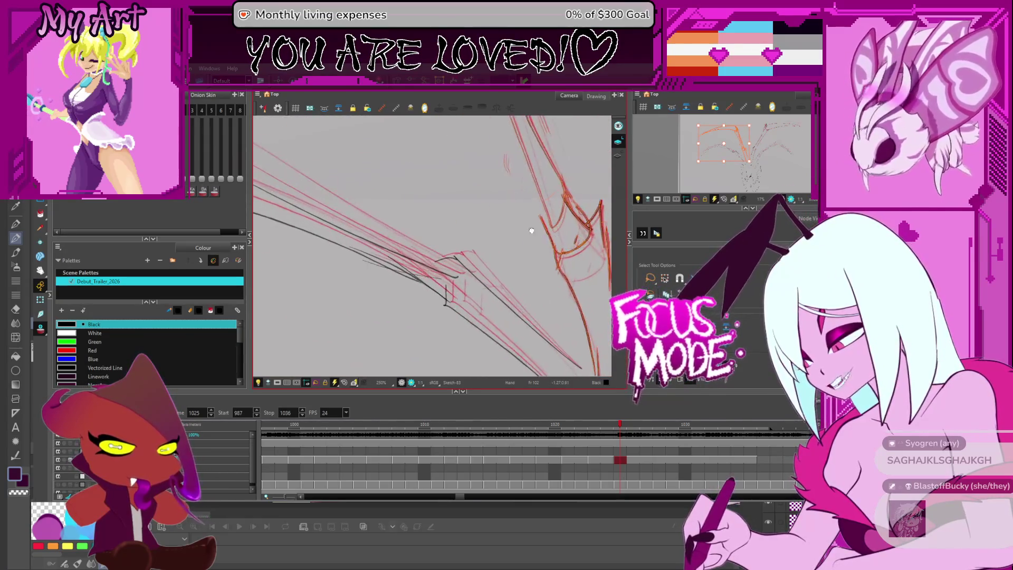
drag(437, 226, 385, 223)
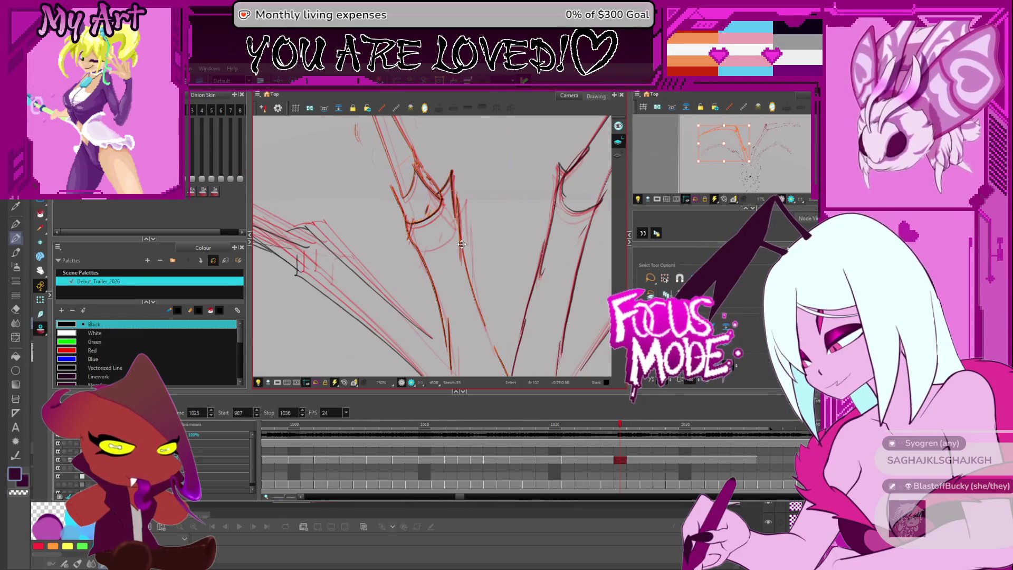
scroll(462, 245, down, 5)
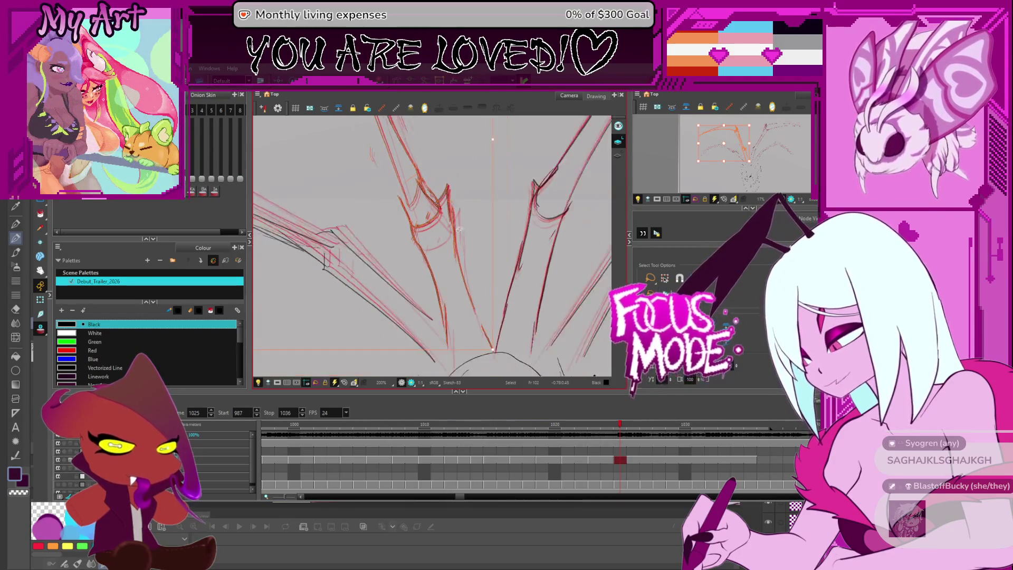
key(Escape)
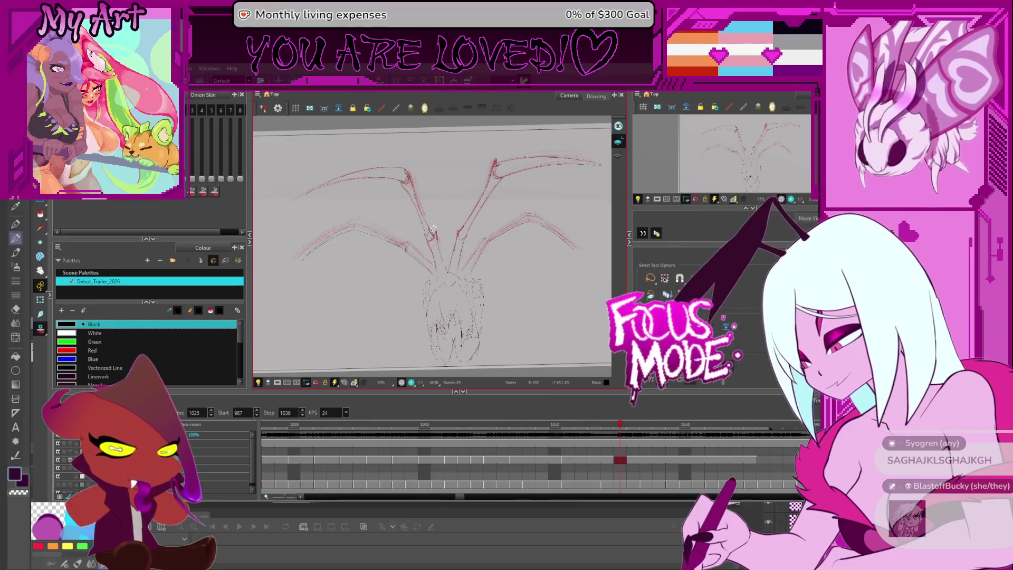
Advance two frames, then play, stop and replay the winged monster animation.
key(period)
key(period)
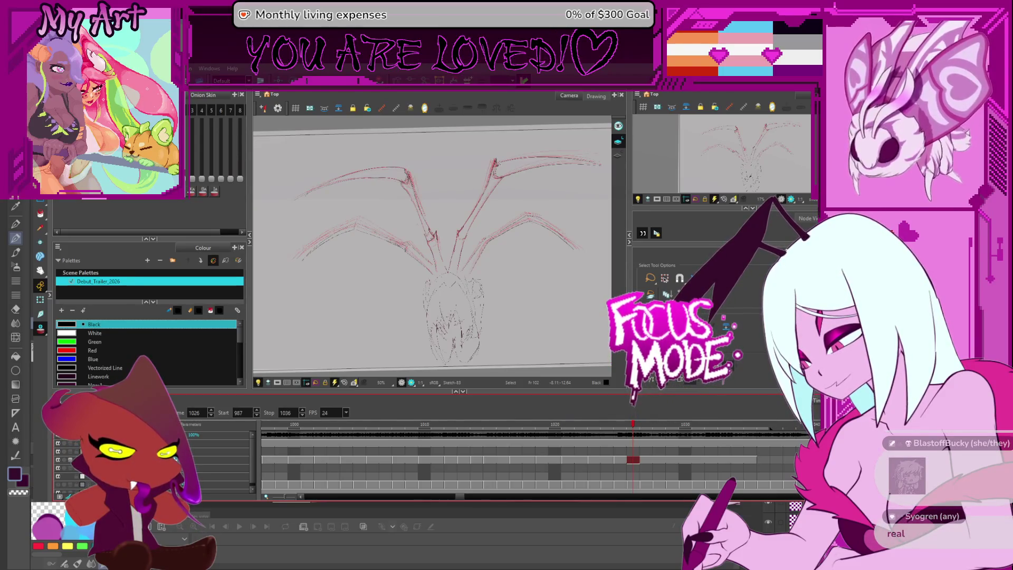
key(Return)
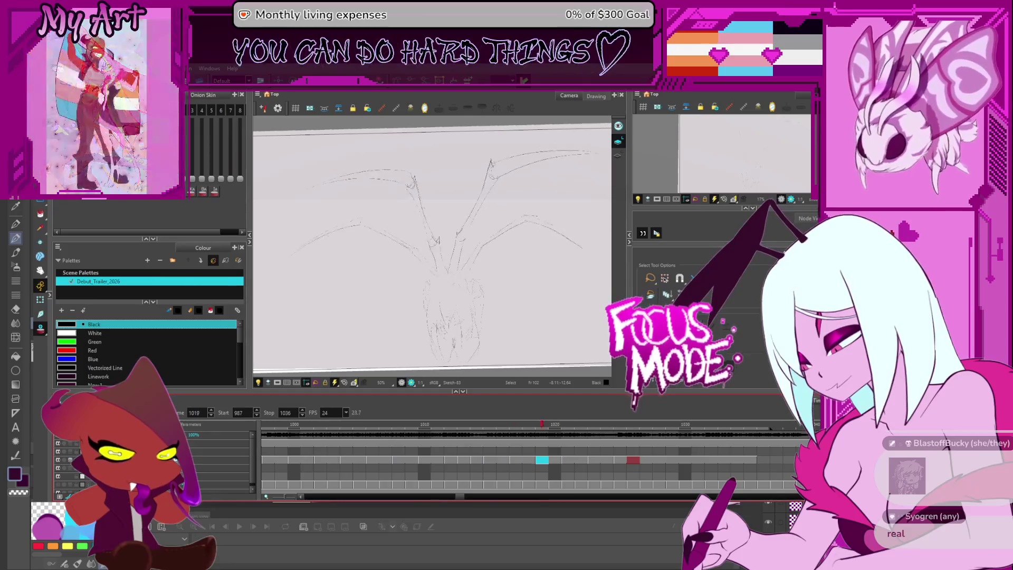
key(Return)
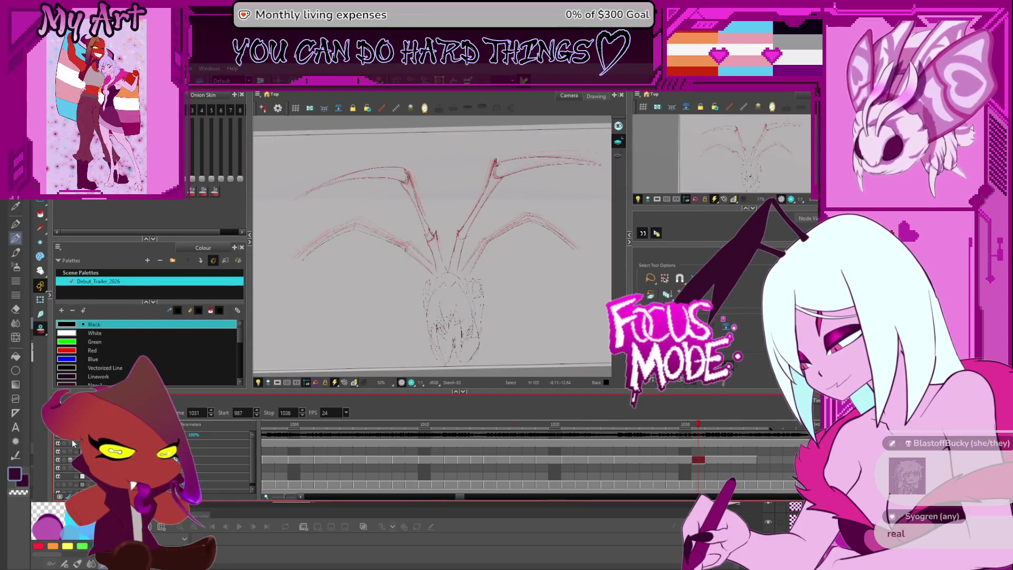
key(Return)
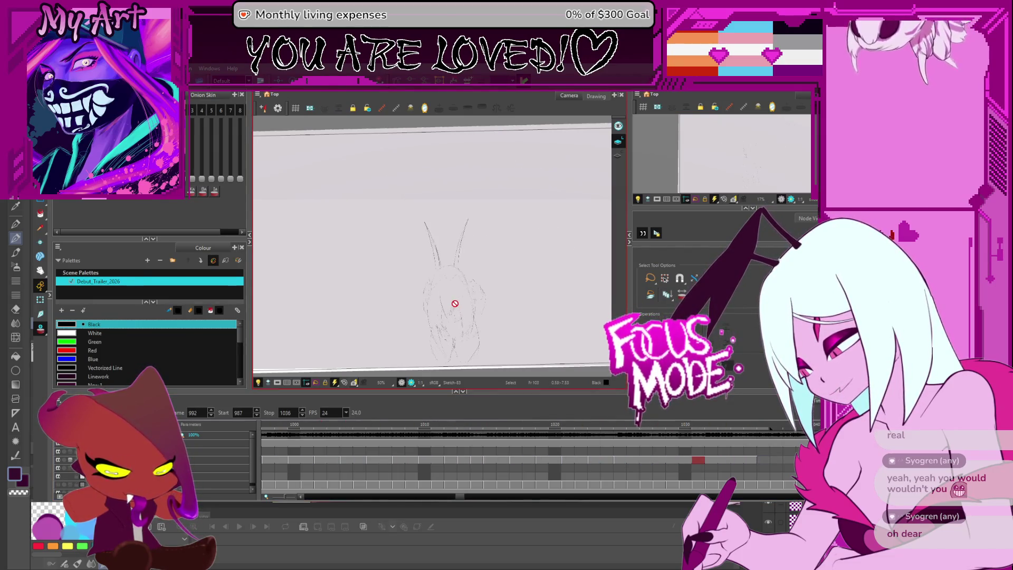
Halt playback on frame 1029 and shift the view over the monster sketch.
key(space)
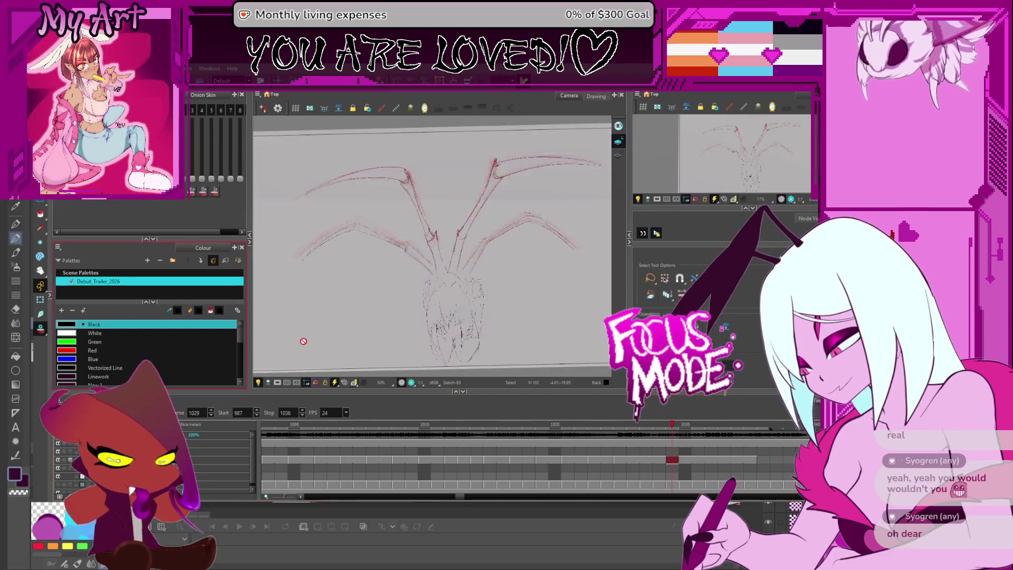
drag(402, 288, 415, 281)
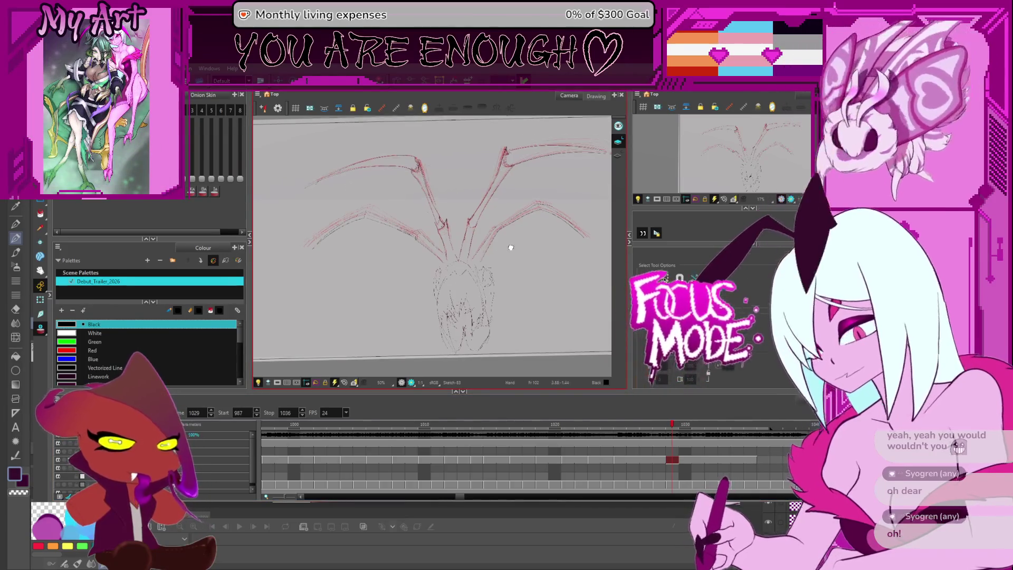
Flip between frames 1025, 1021 and 1026 to compare the neighbouring drawings.
drag(508, 244, 517, 226)
key(comma)
key(comma)
key(comma)
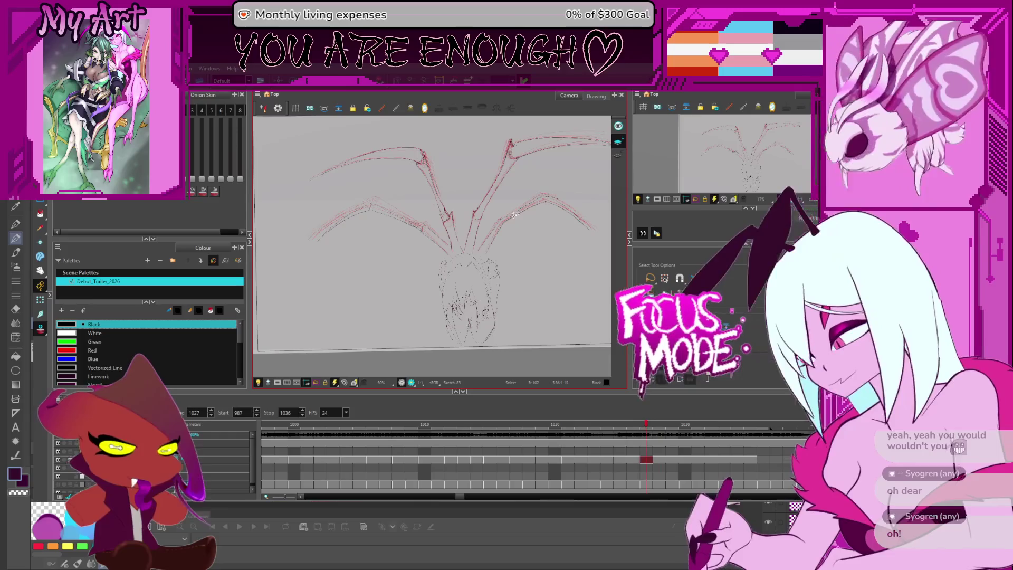
key(comma)
key(comma)
key(comma)
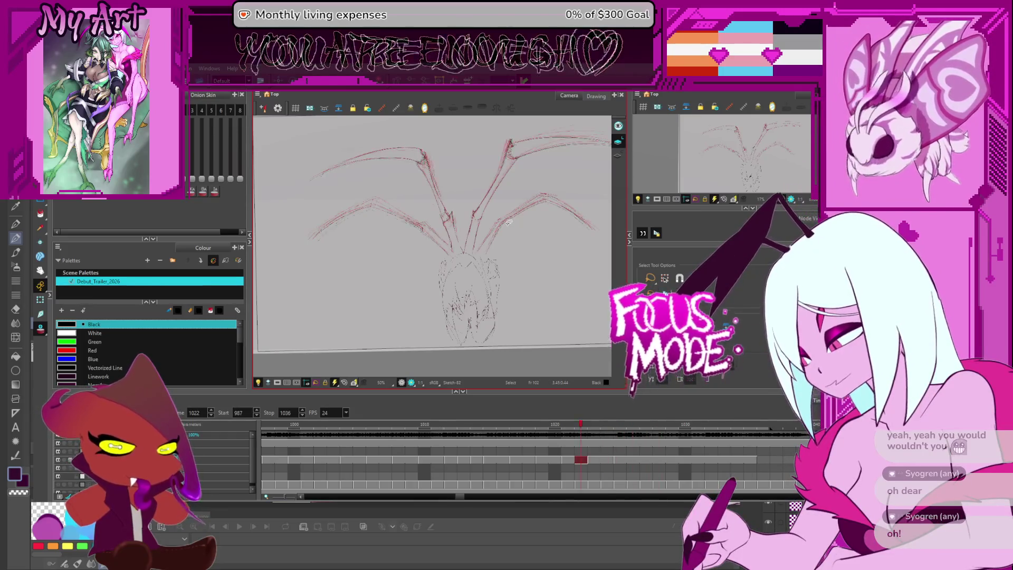
key(period)
key(period)
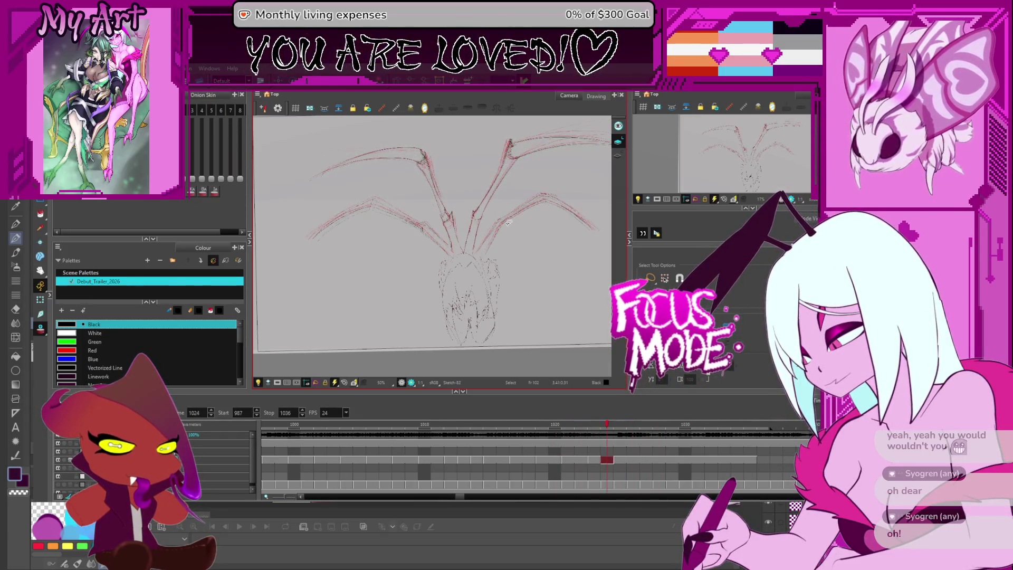
scroll(472, 210, up, 4)
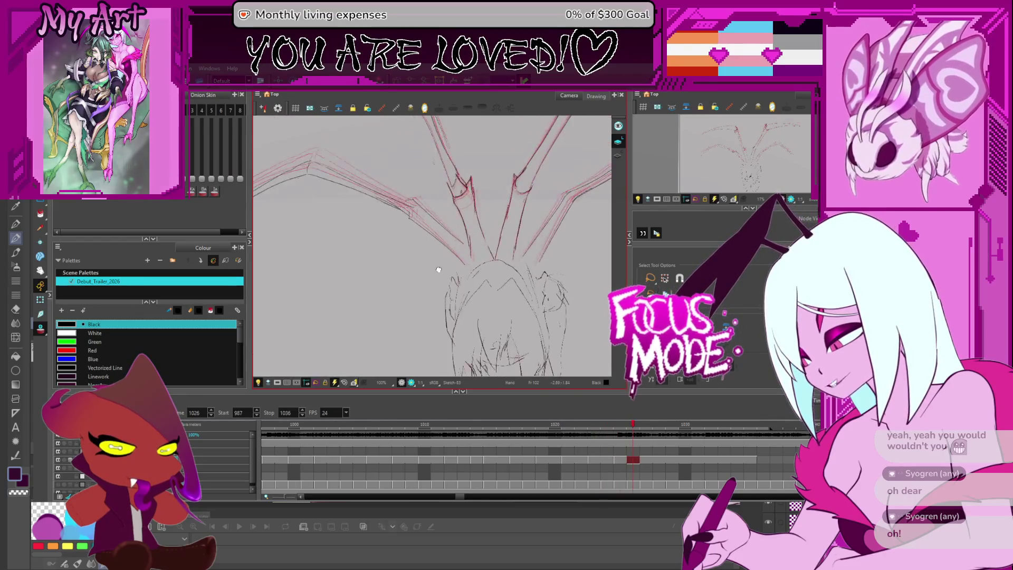
scroll(459, 229, down, 2)
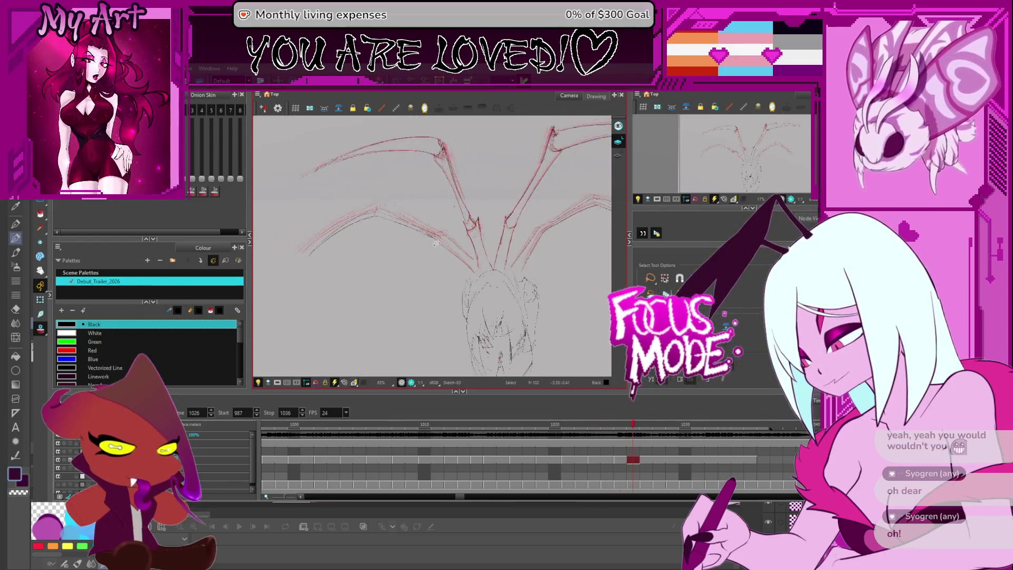
Settle on frame 1023, zoom in, and select the wing strokes near the body.
key(period)
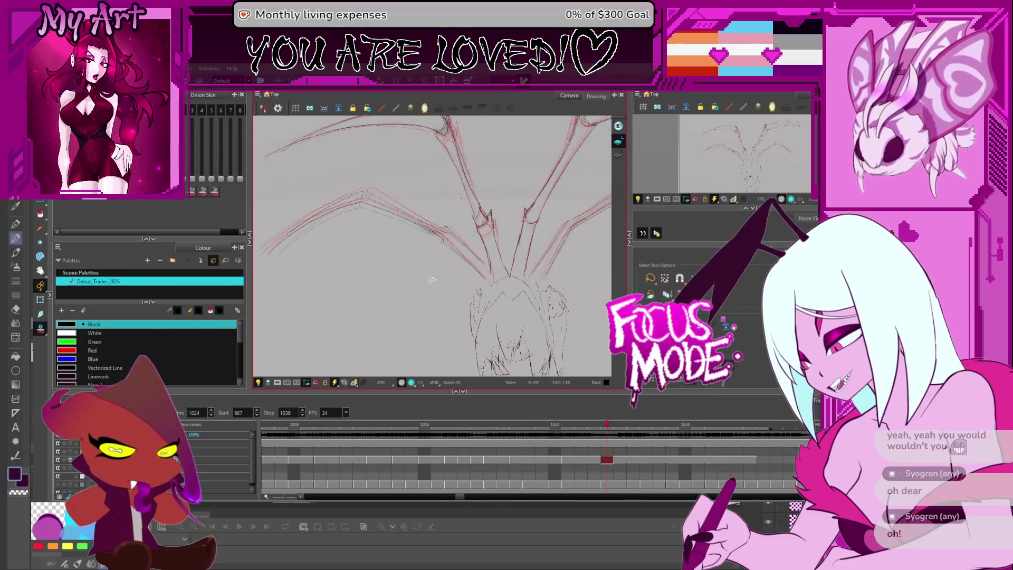
key(comma)
key(comma)
key(comma)
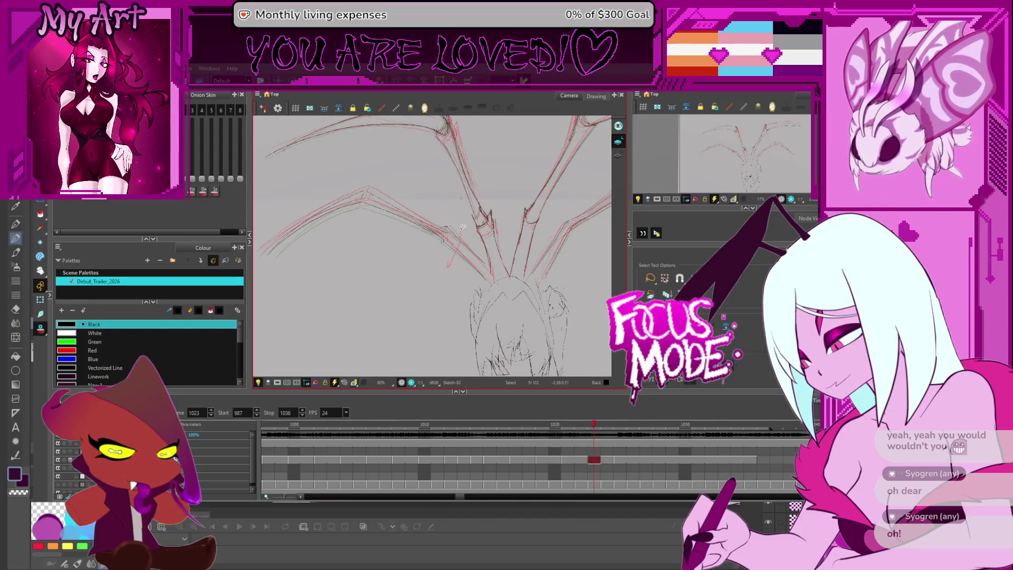
scroll(462, 230, up, 3)
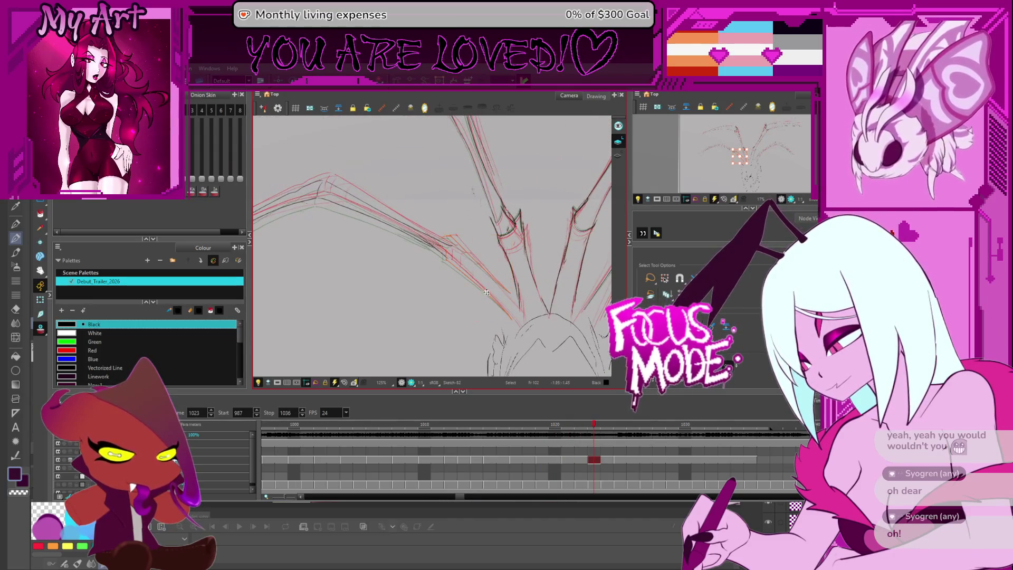
drag(510, 317, 445, 231)
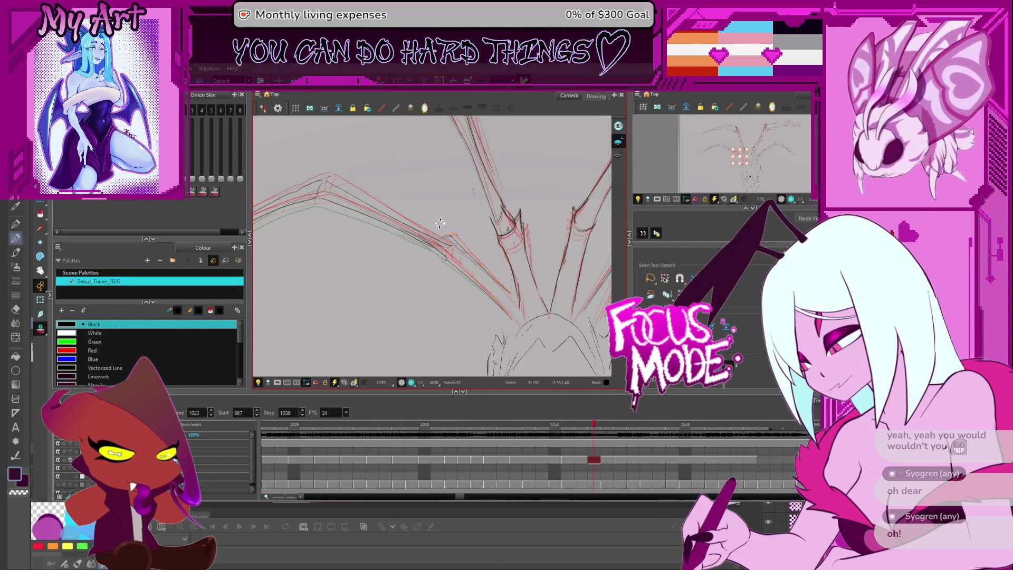
Compare frames 1023 and 1025, reselecting the wing strokes, and return to frame 1023.
key(Escape)
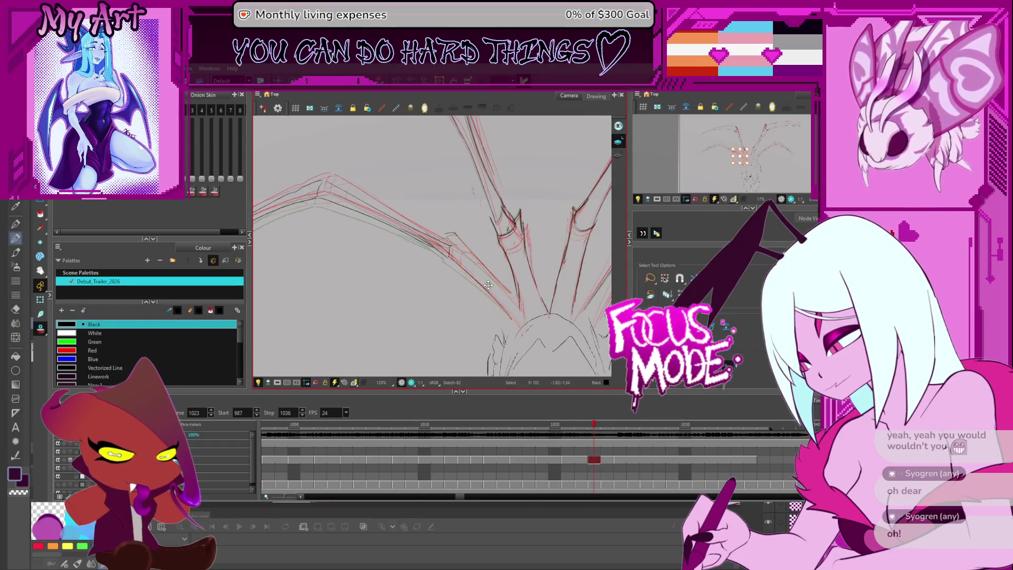
key(comma)
key(period)
key(period)
key(period)
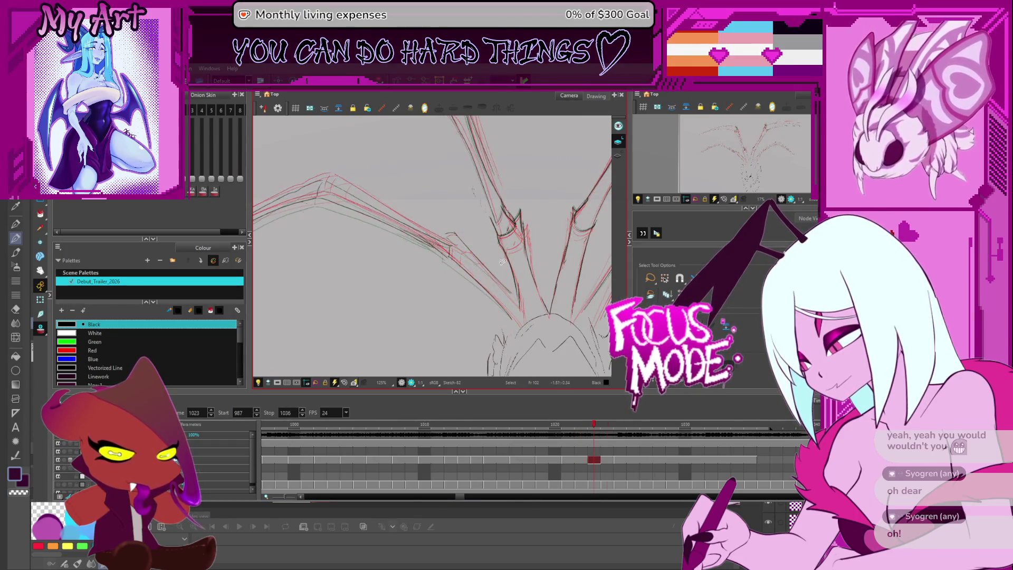
drag(444, 246, 490, 295)
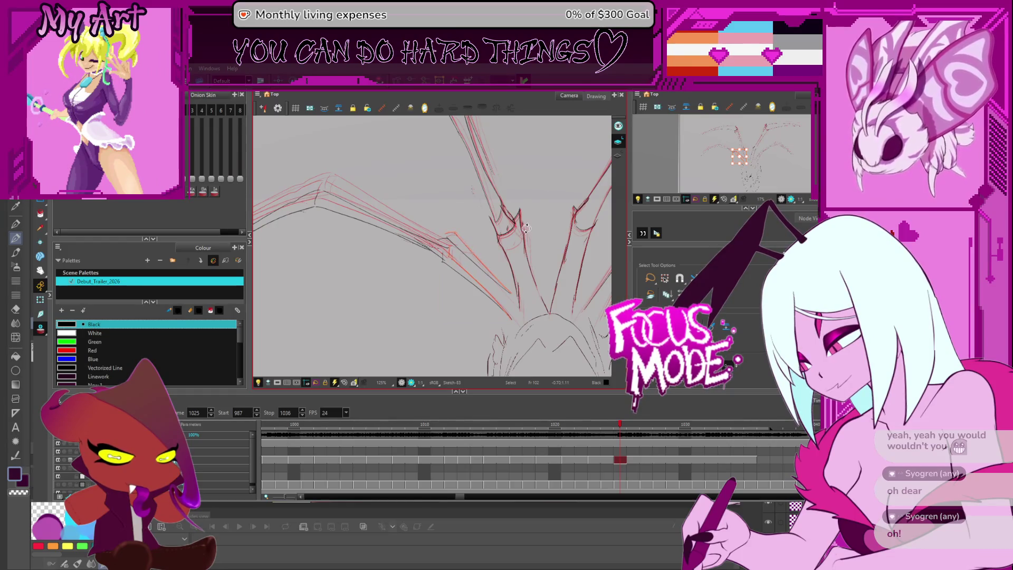
key(comma)
key(comma)
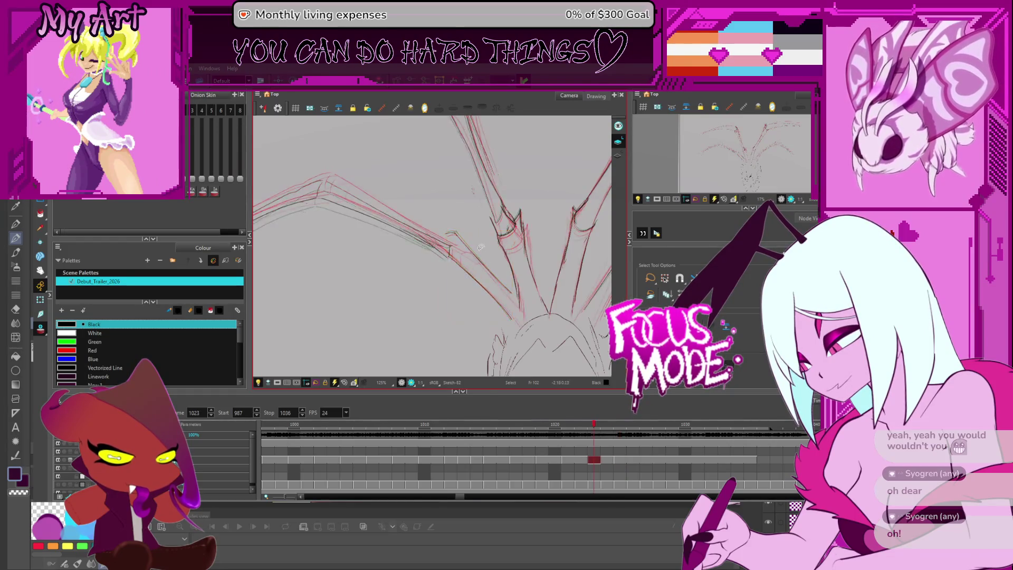
Zoom in to select the long wing stroke, then move to frame 1025 showing the arm stroke.
key(2)
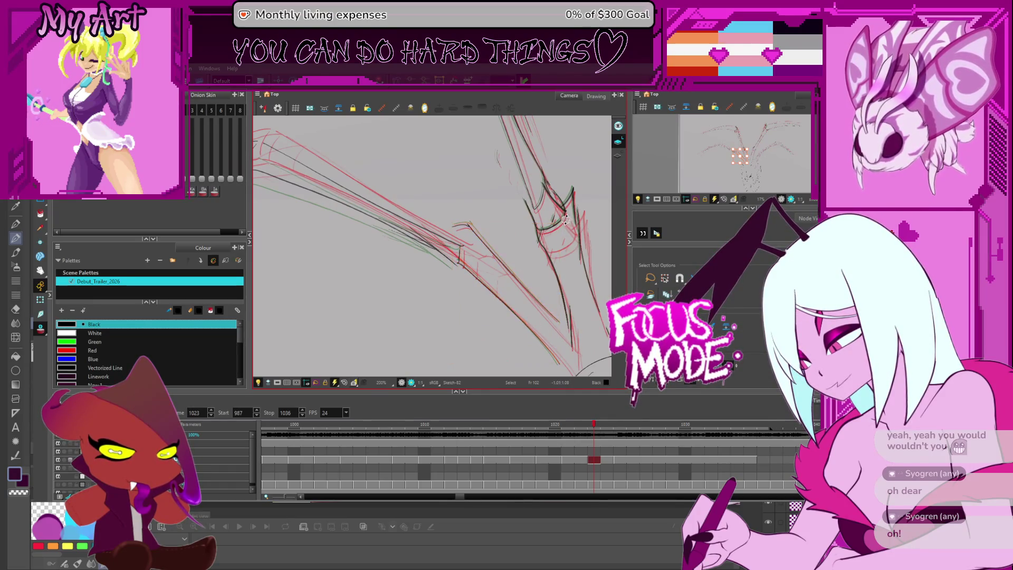
click(467, 223)
key(period)
key(period)
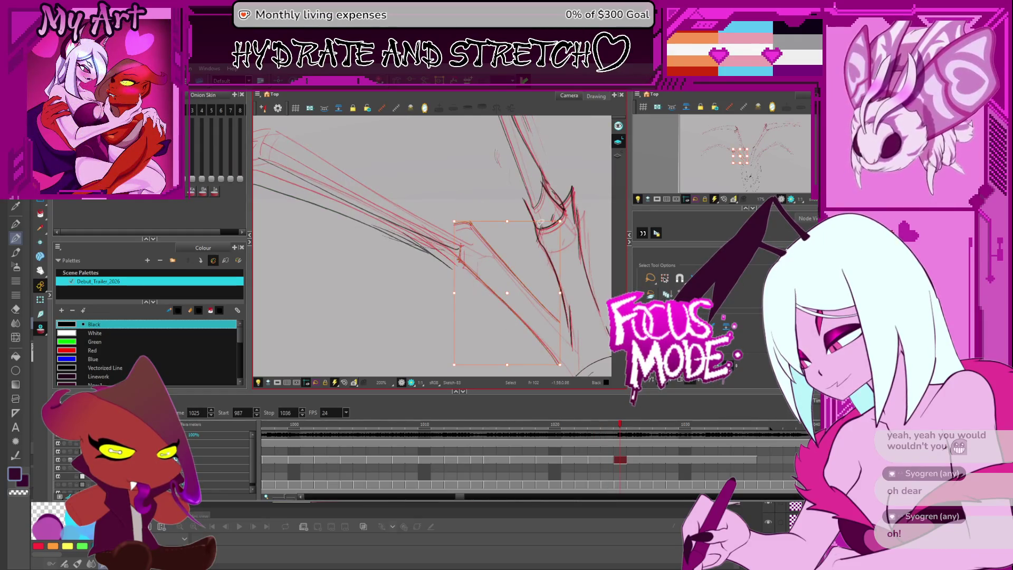
key(1)
mouse_move(563, 216)
mouse_down()
mouse_move(482, 224)
mouse_move(492, 204)
mouse_up()
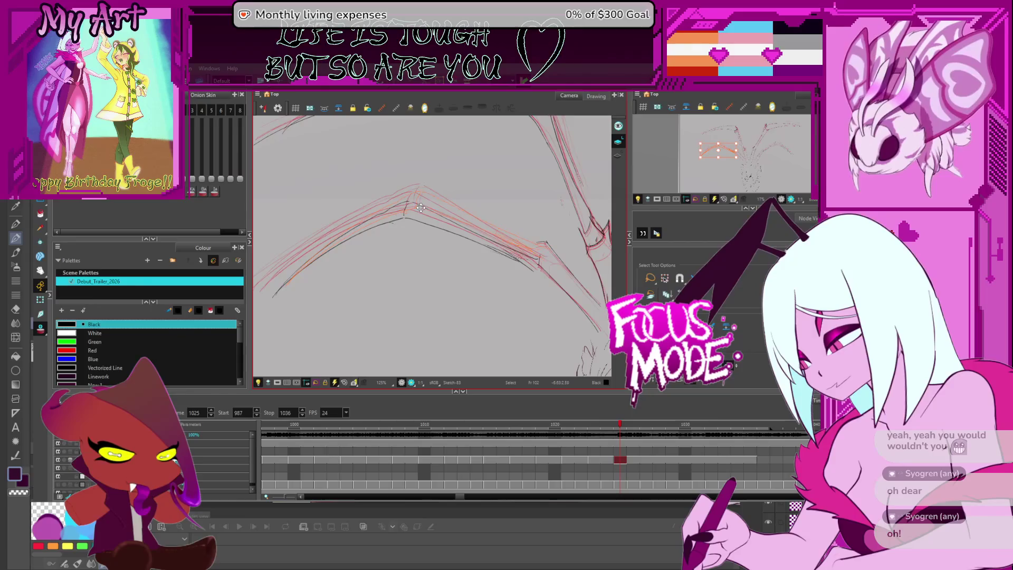
Perspective-warp the arched wing strokes on frame 1025, skewing the left corners and stretching the lower-right.
key(ctrl+z)
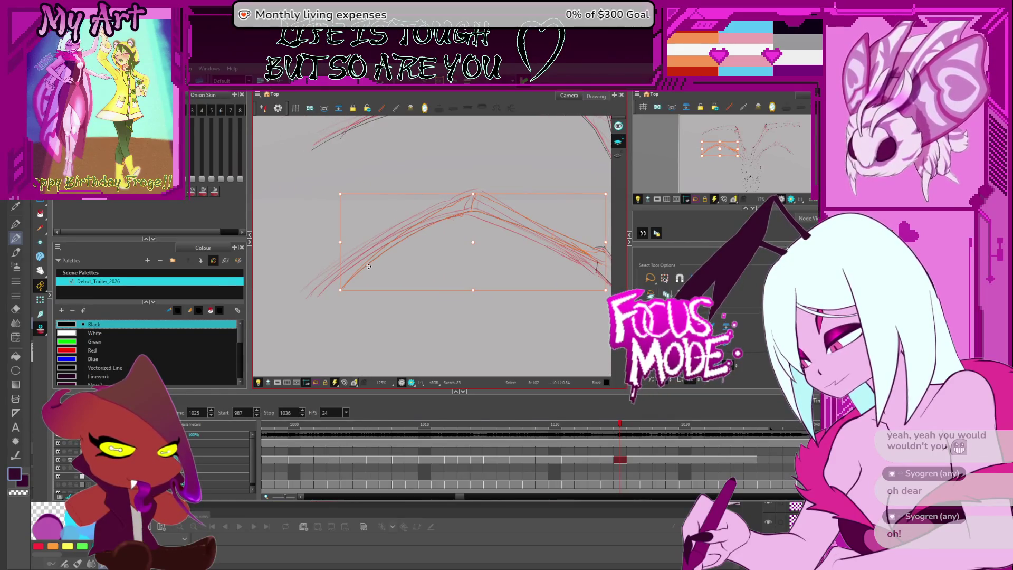
key(alt+0)
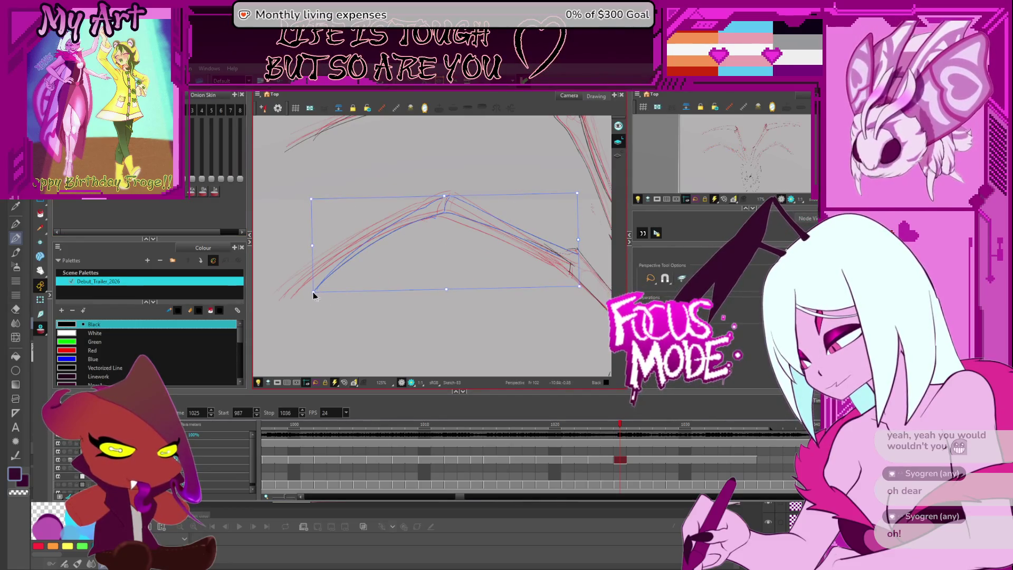
drag(315, 292, 330, 286)
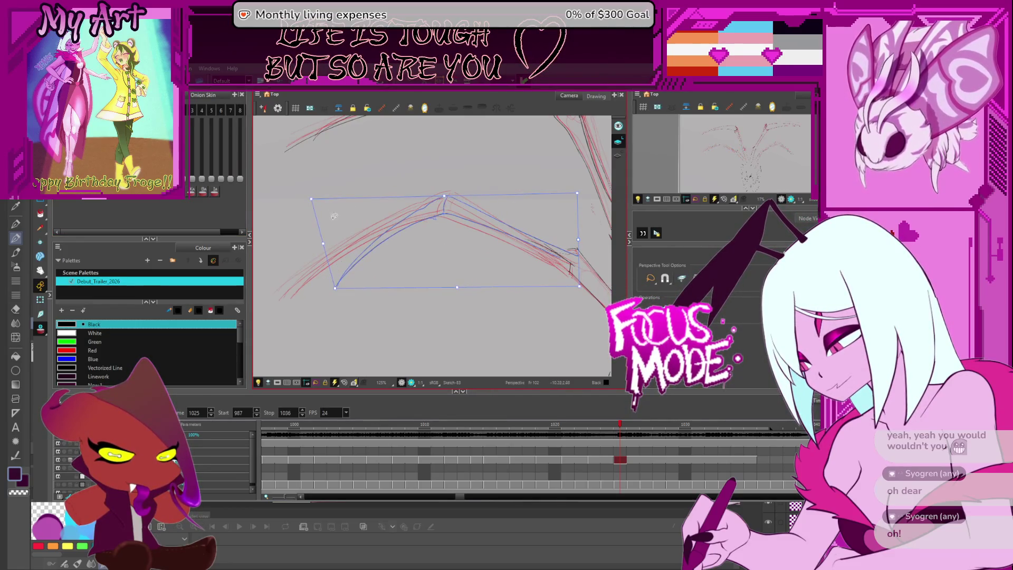
drag(312, 199, 316, 212)
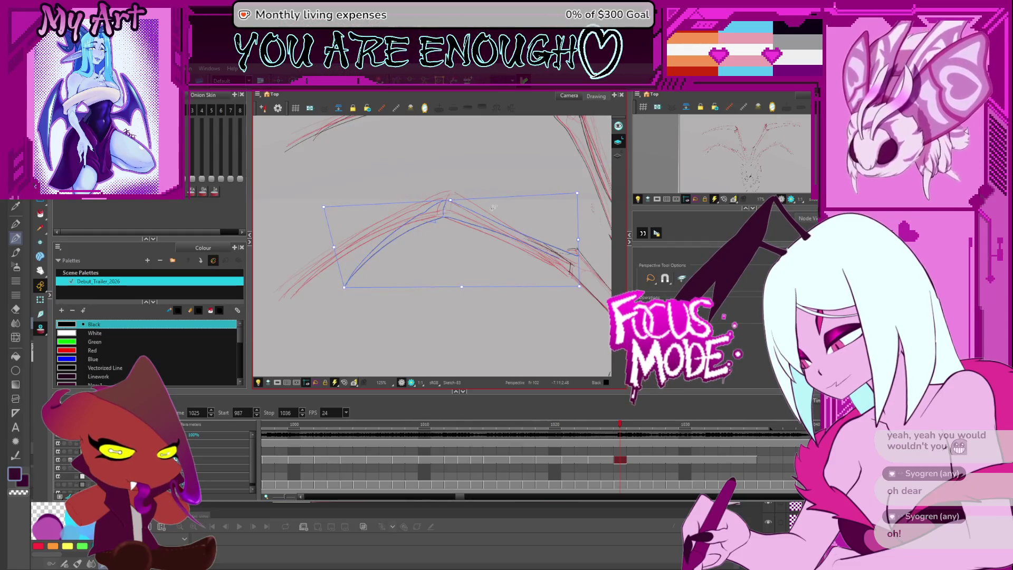
drag(579, 287, 576, 294)
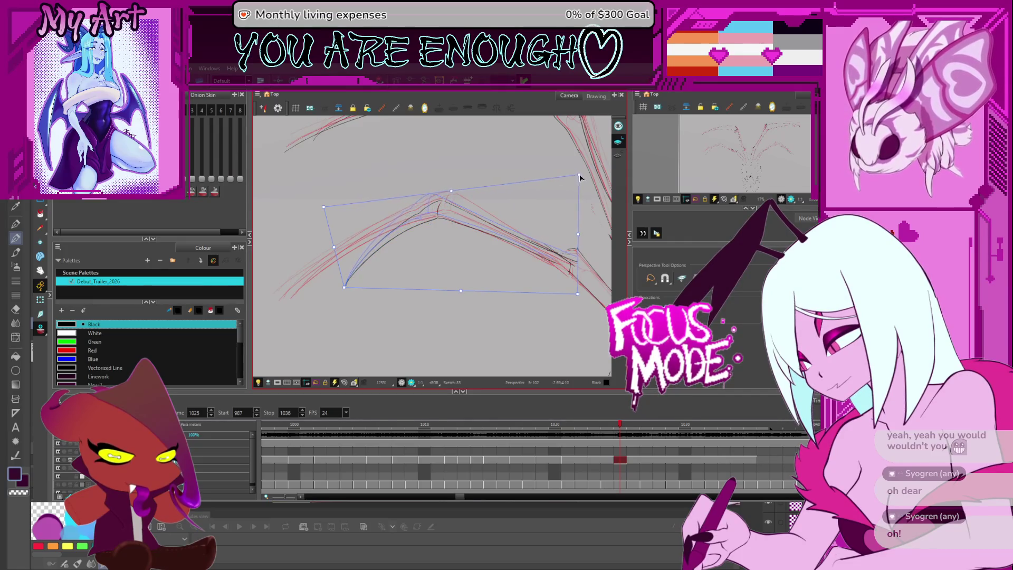
key(alt+s)
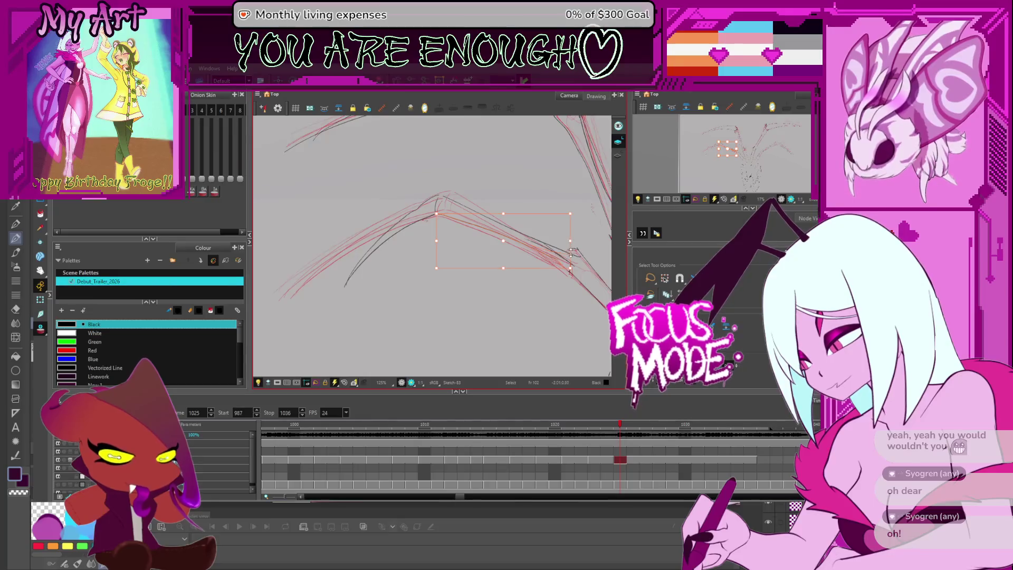
Reselect the arched wing strokes and step back to frame 1023.
mouse_move(402, 260)
mouse_down()
mouse_move(421, 274)
mouse_move(466, 203)
mouse_up()
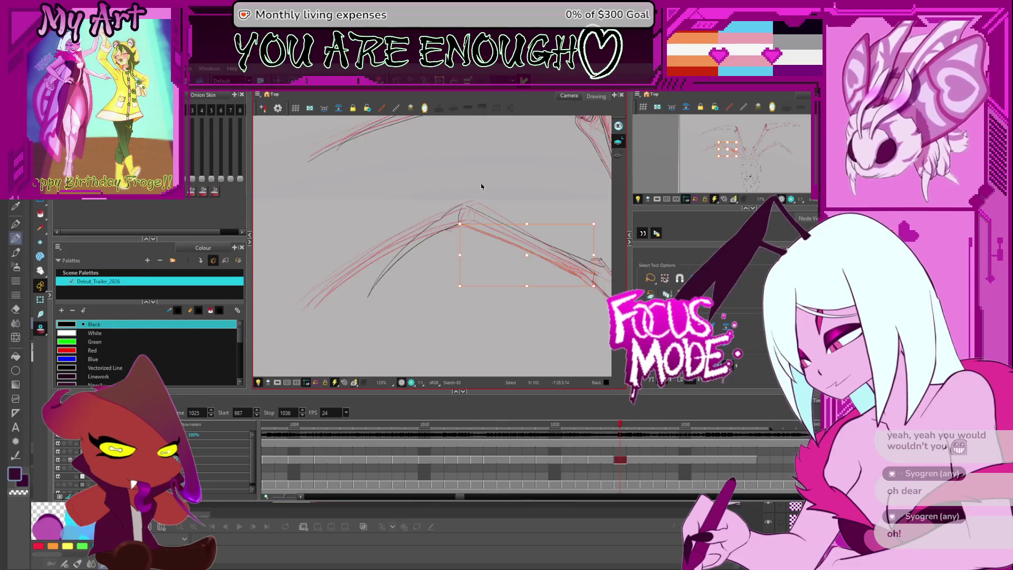
click(380, 248)
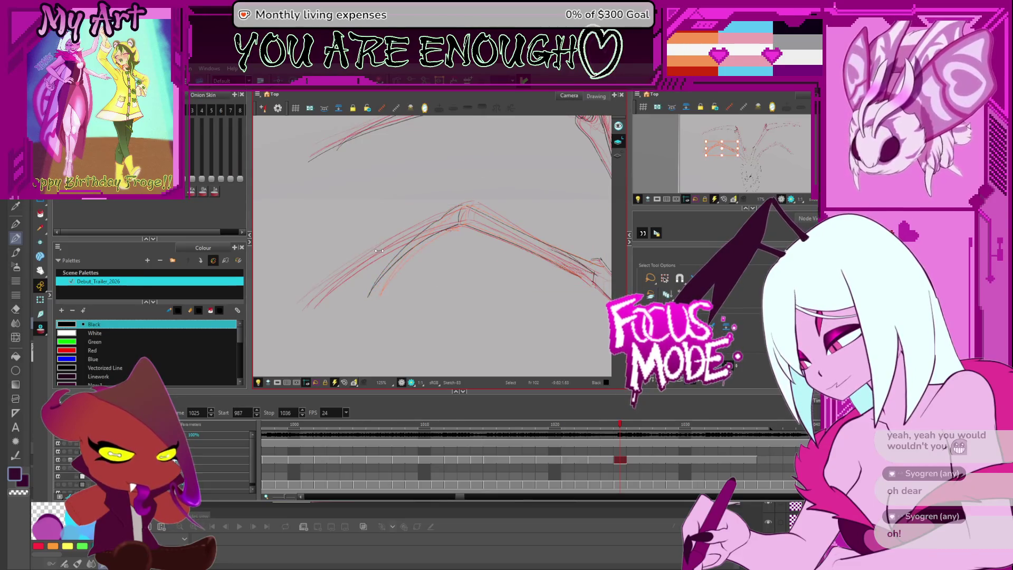
click(460, 212)
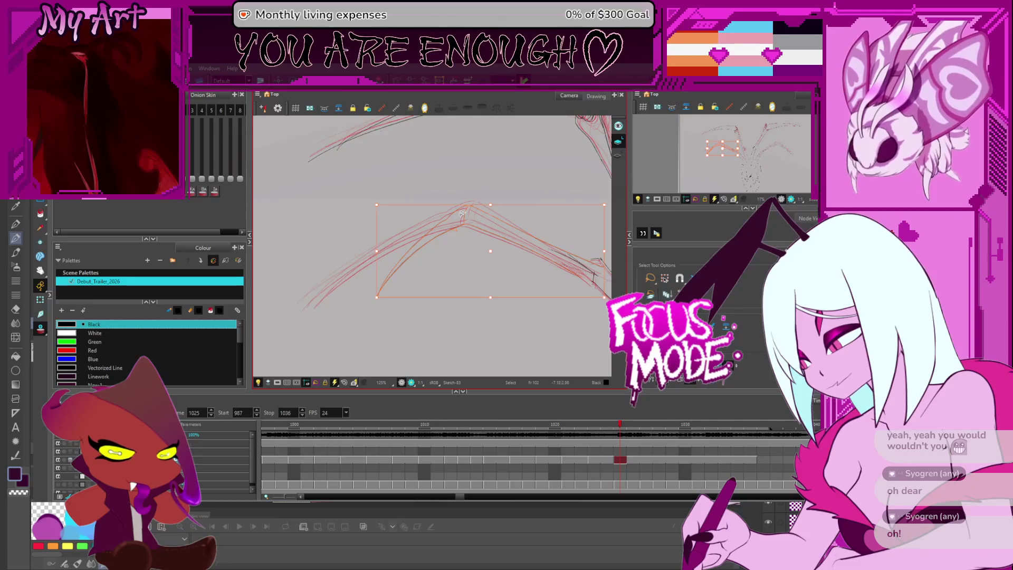
key(comma)
key(comma)
key(comma)
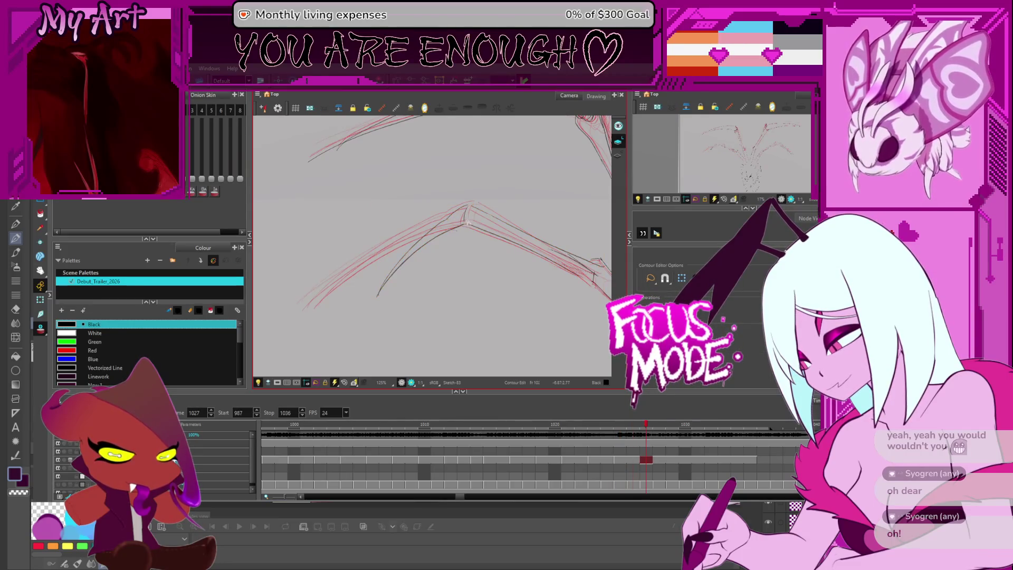
key(alt+s)
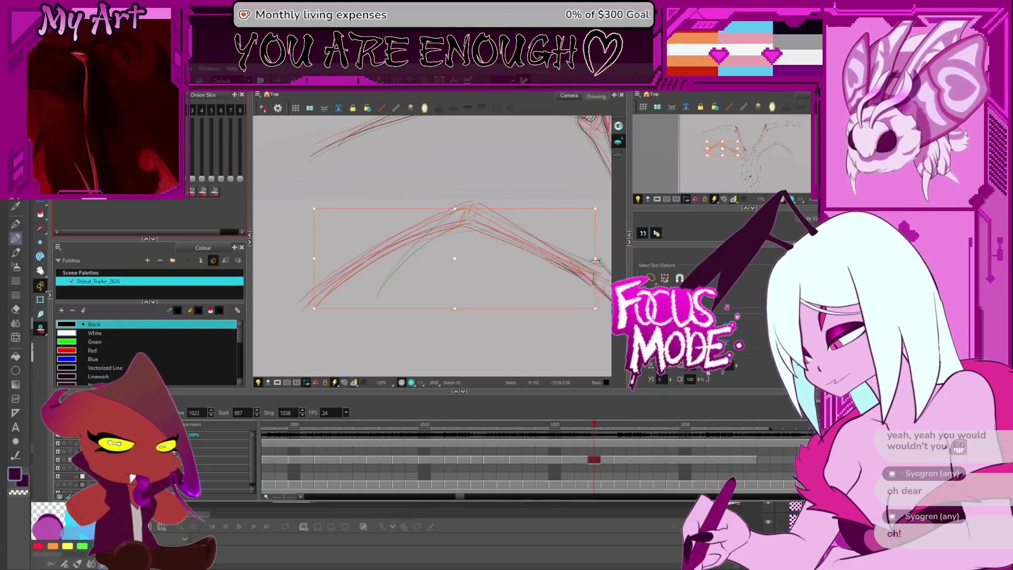
key(alt+q)
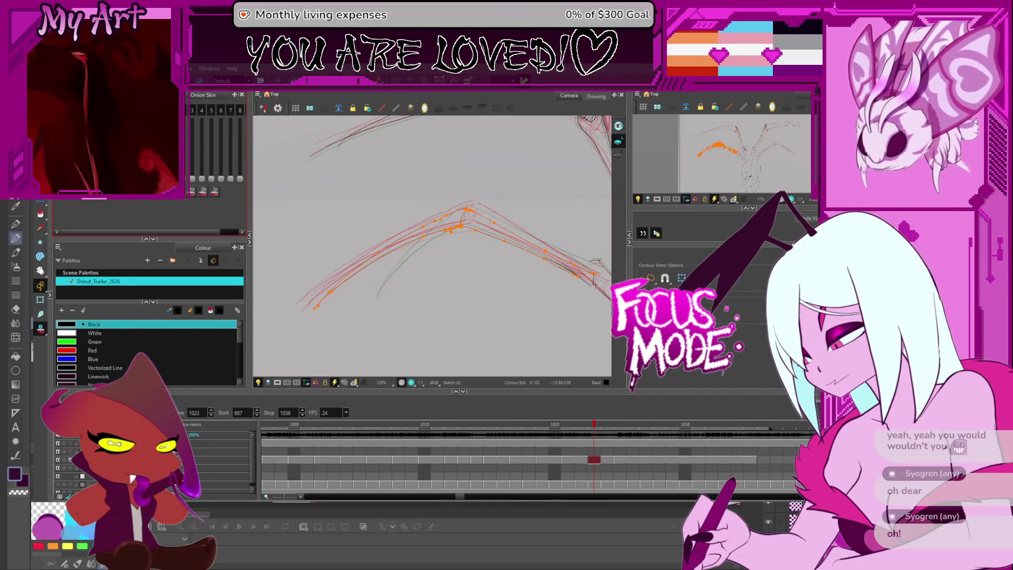
On frame 1023, perspective-warp the wing strokes, pulling the lower-left inward and raising the right side.
key(alt+0)
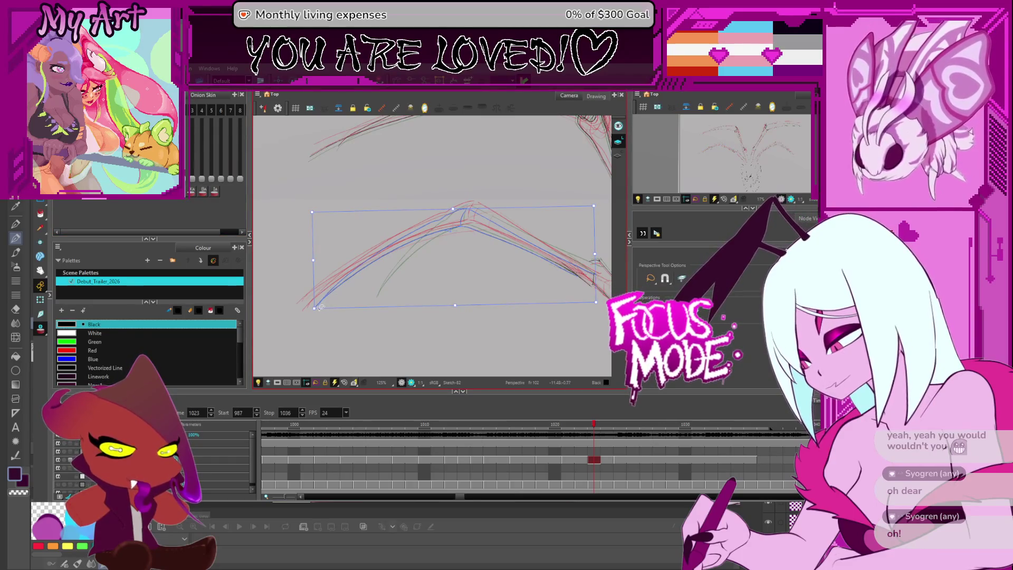
drag(313, 309, 363, 300)
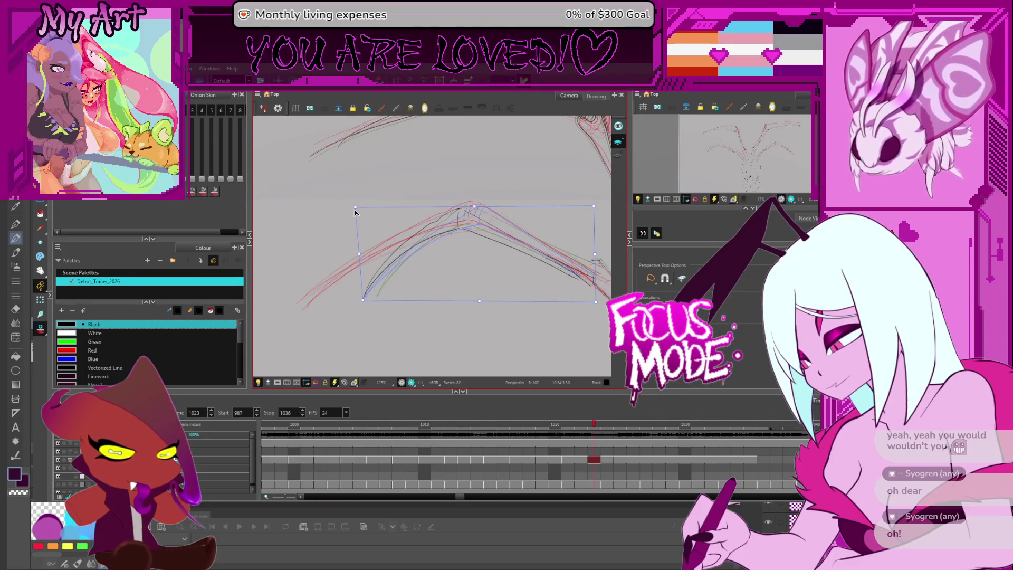
scroll(492, 244, right, 3)
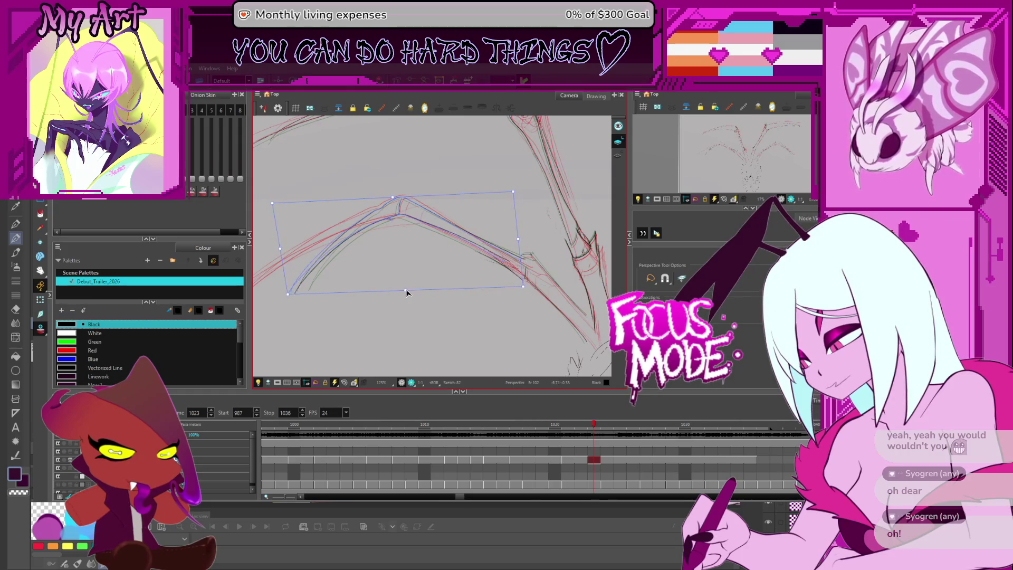
drag(518, 240, 518, 238)
scroll(496, 264, up, 2)
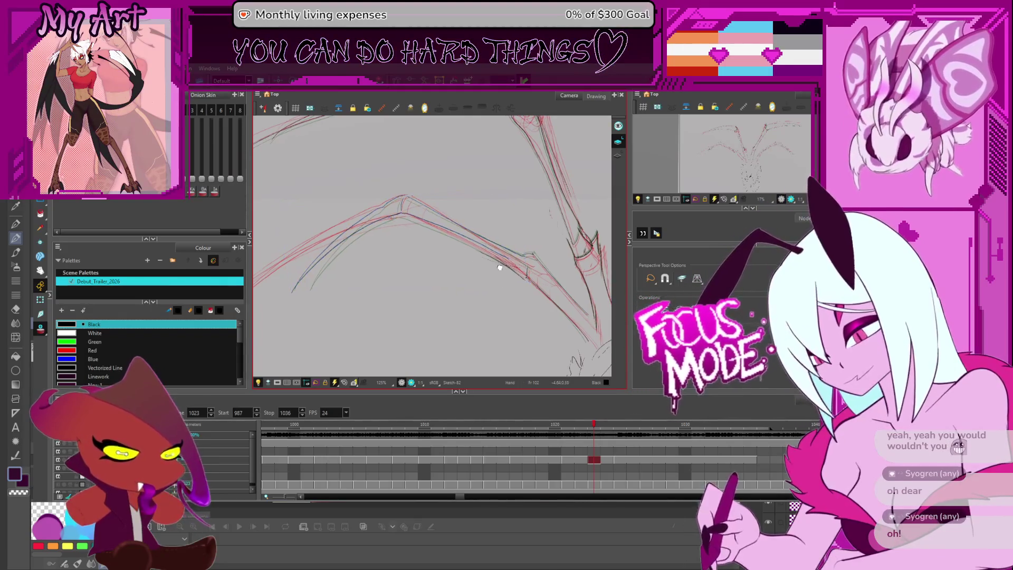
Narrow the selection to fewer wing strokes, zoom out to 125% and advance a frame.
key(alt+q)
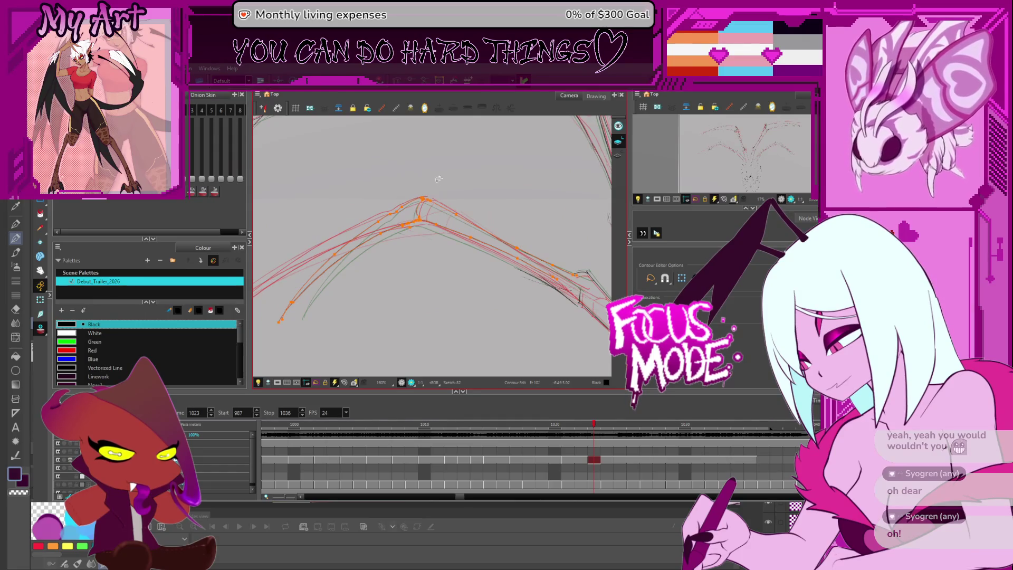
drag(417, 225, 414, 216)
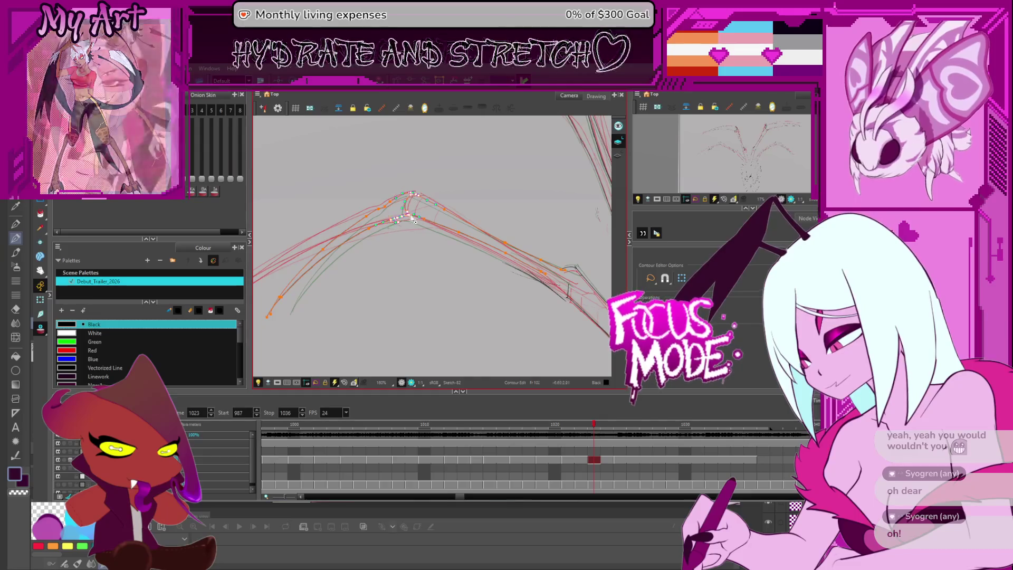
drag(486, 244, 459, 222)
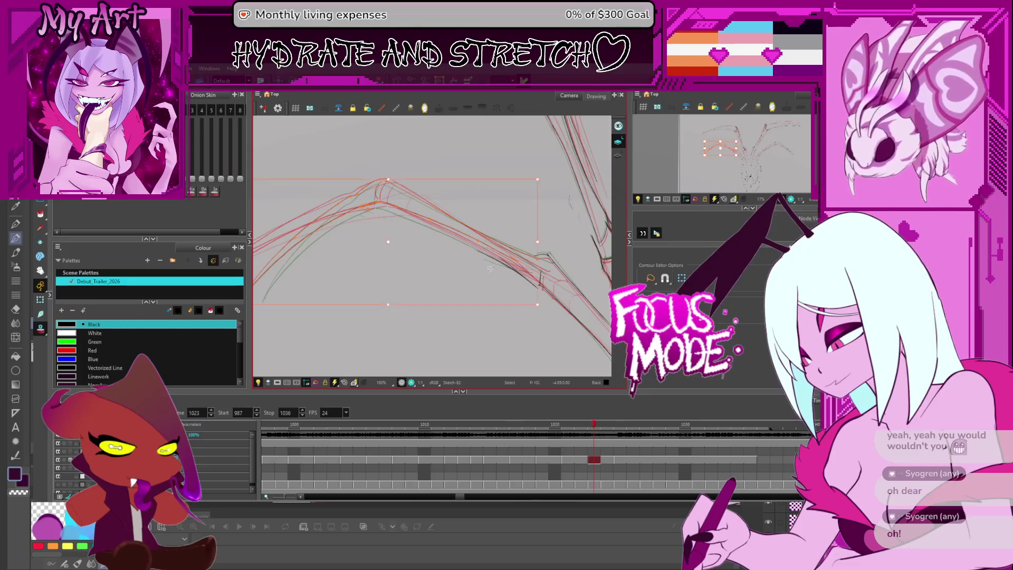
key(alt+s)
click(527, 251)
click(457, 235)
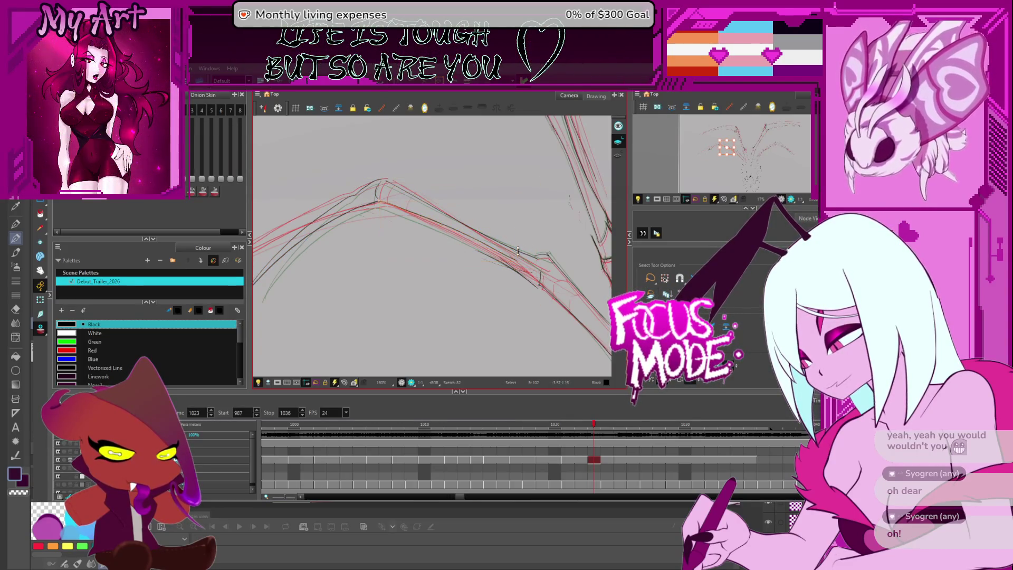
drag(396, 233, 504, 220)
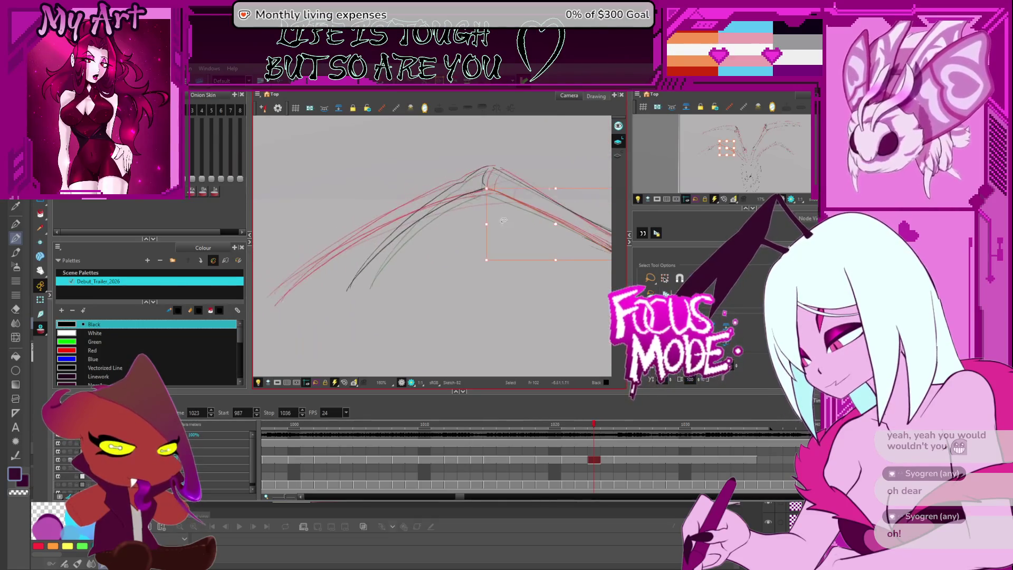
key(1)
key(period)
key(period)
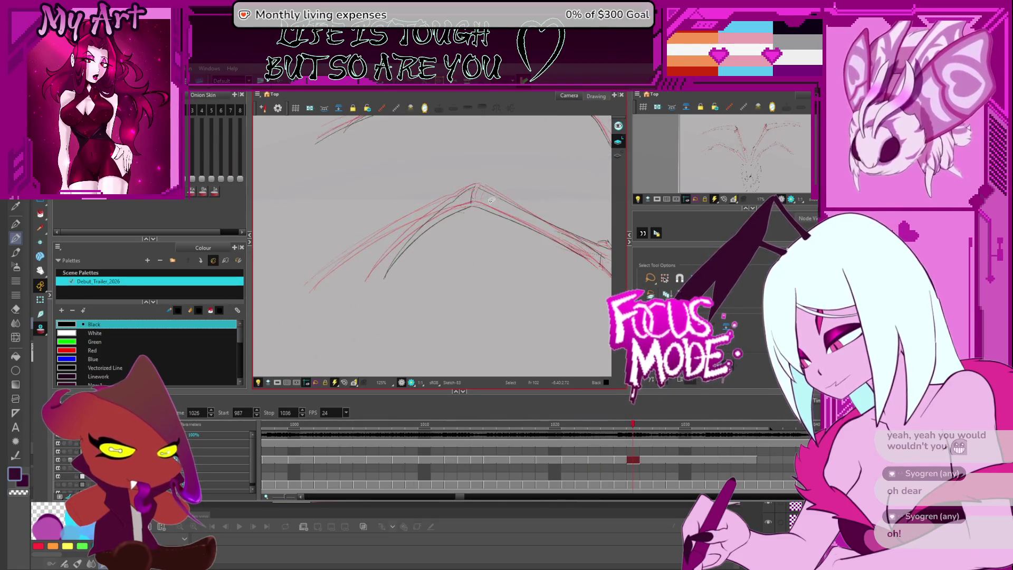
Select the arched wing strokes on frame 1021 and perspective-warp them, pulling the left end inward and raising the right.
key(comma)
key(comma)
key(comma)
key(period)
drag(405, 170, 338, 311)
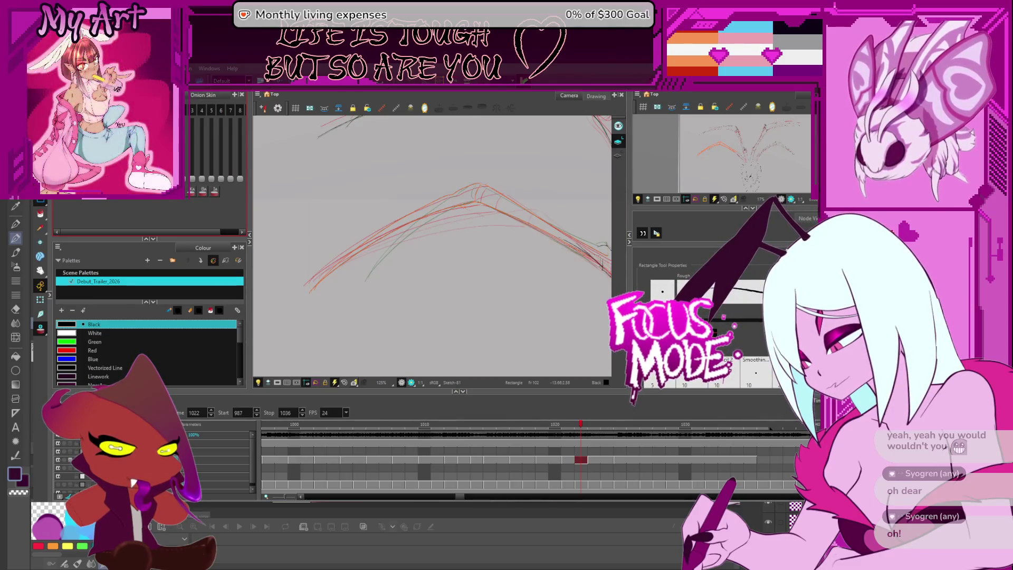
key(alt+0)
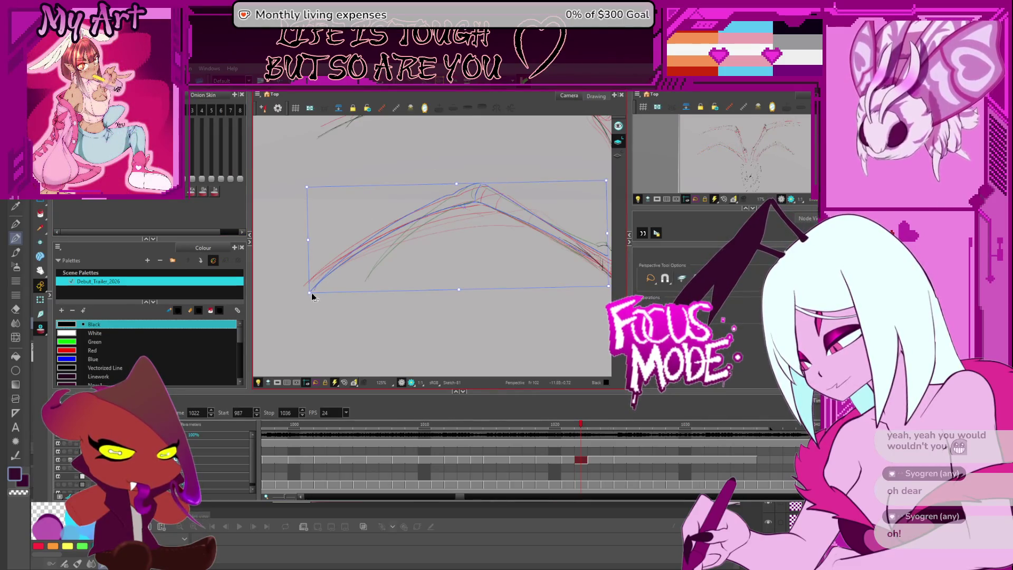
drag(326, 288, 341, 282)
drag(307, 186, 333, 194)
mouse_move(595, 211)
mouse_down()
mouse_move(515, 210)
mouse_move(525, 181)
mouse_up()
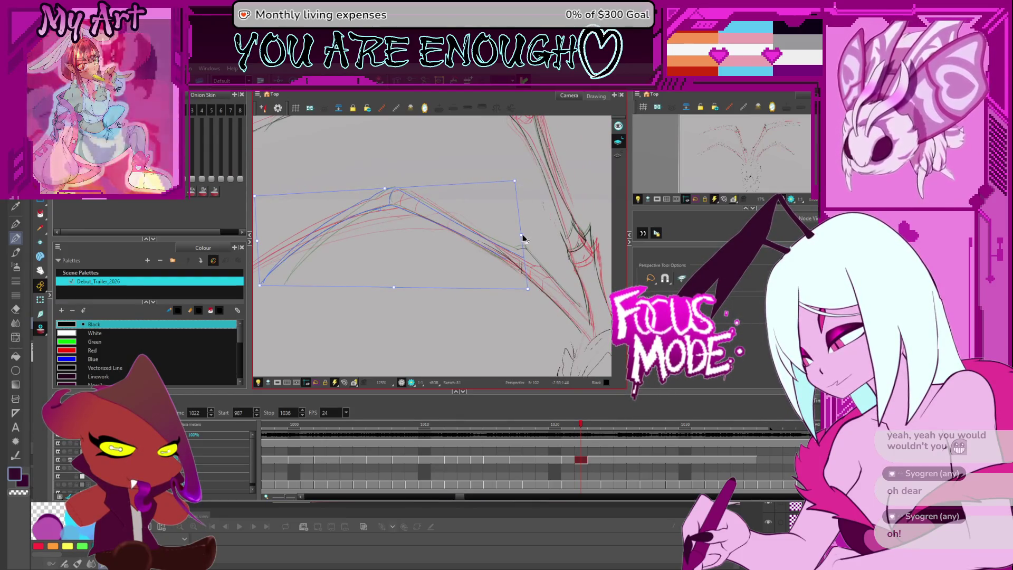
drag(524, 236, 524, 230)
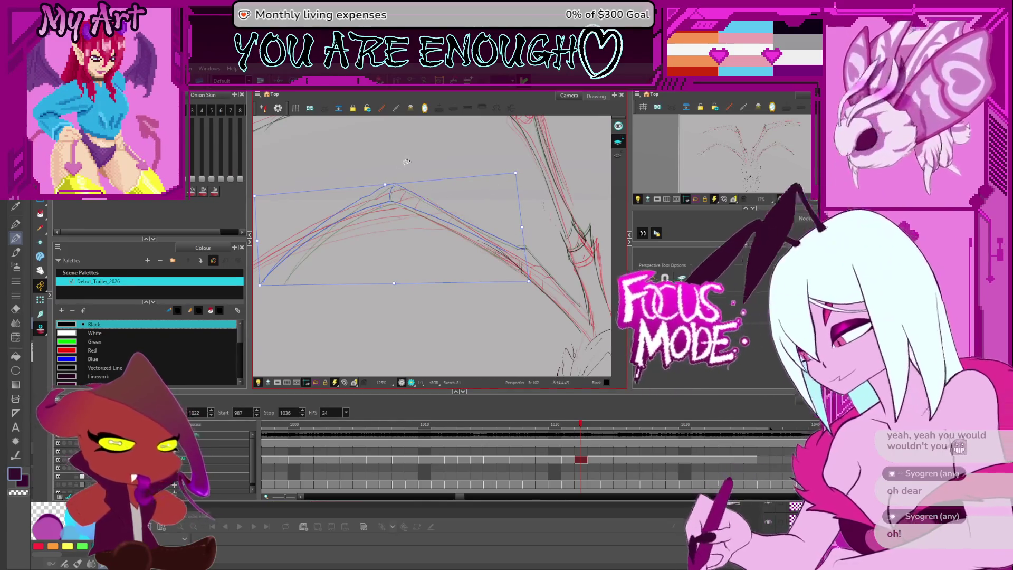
click(376, 193)
Return to the Select tool and pick the left and upper wing strokes.
key(alt+s)
drag(395, 184, 262, 283)
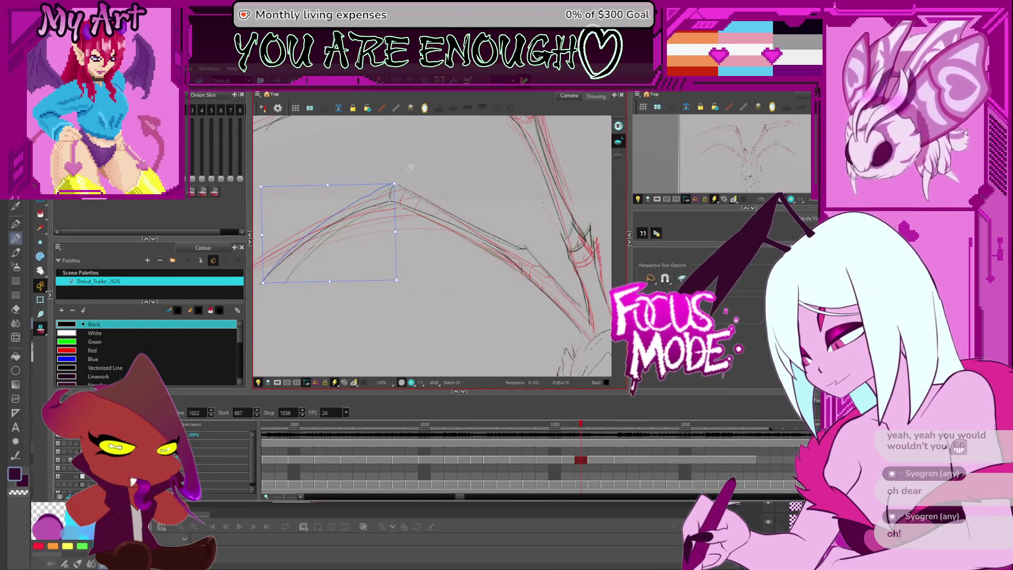
click(462, 232)
Jump to frame 1013 and step ahead, selecting the wing strokes near the joint.
scroll(406, 245, down, 2)
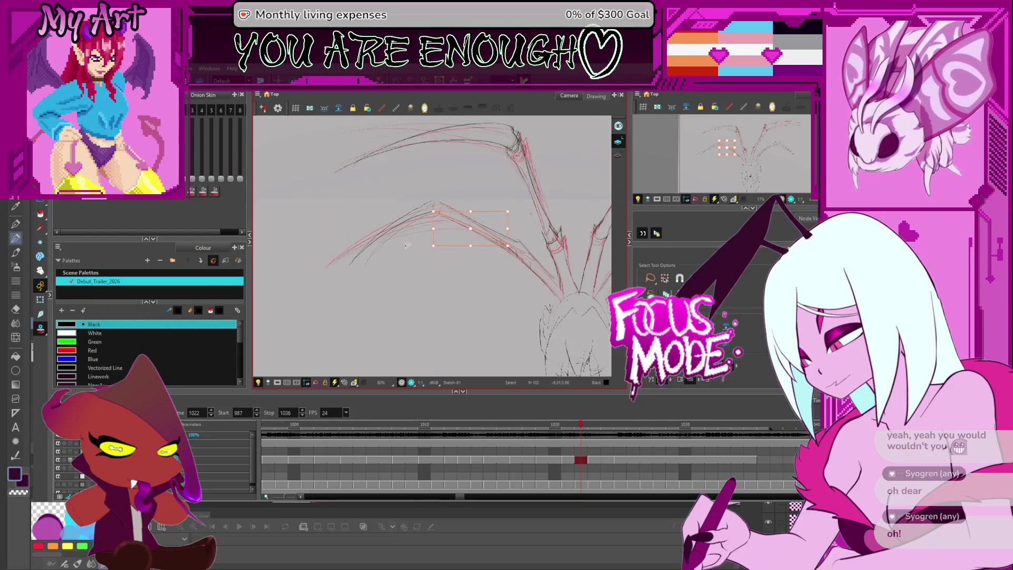
scroll(407, 244, down, 2)
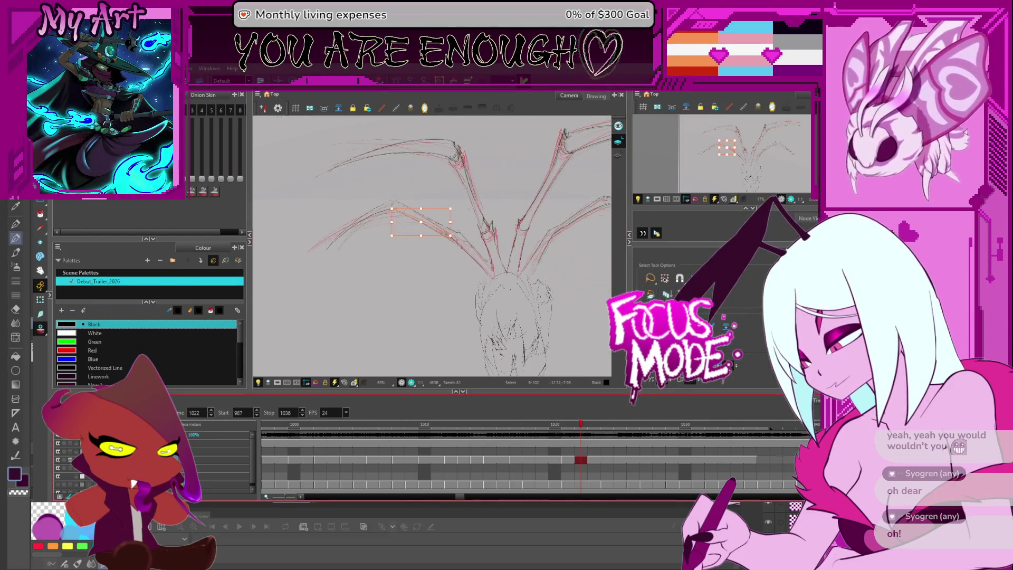
click(464, 459)
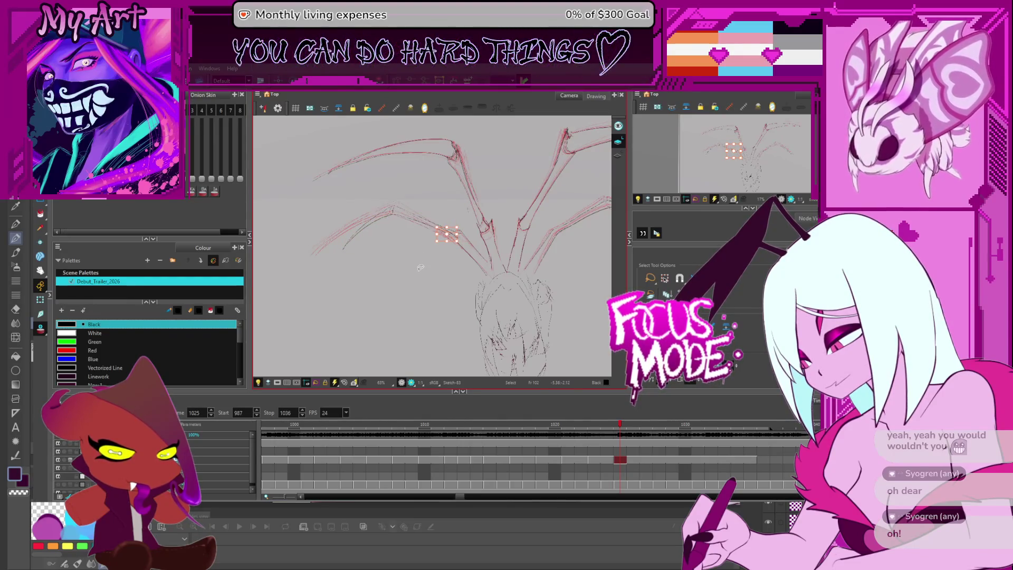
drag(420, 268, 420, 268)
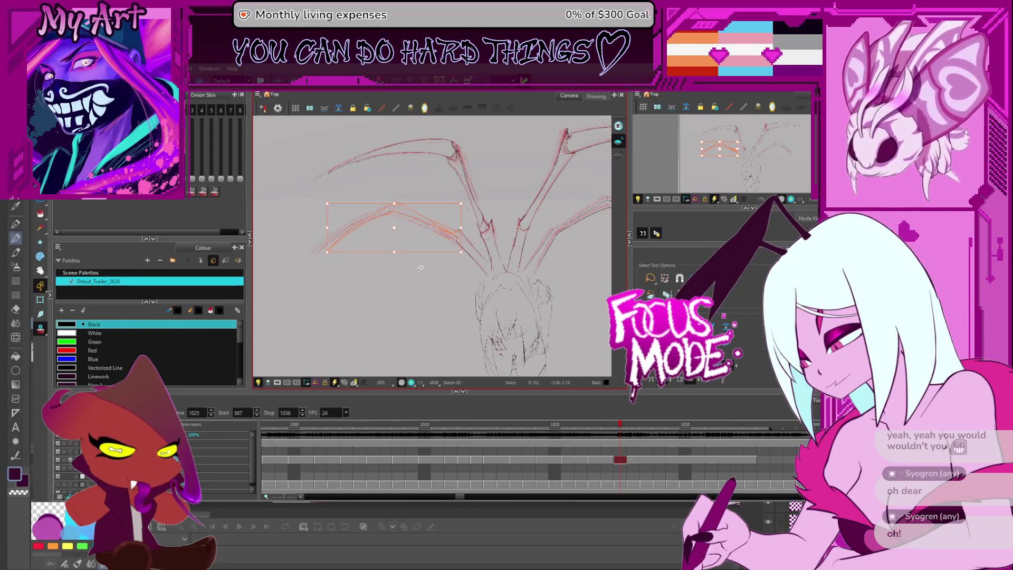
key(period)
key(period)
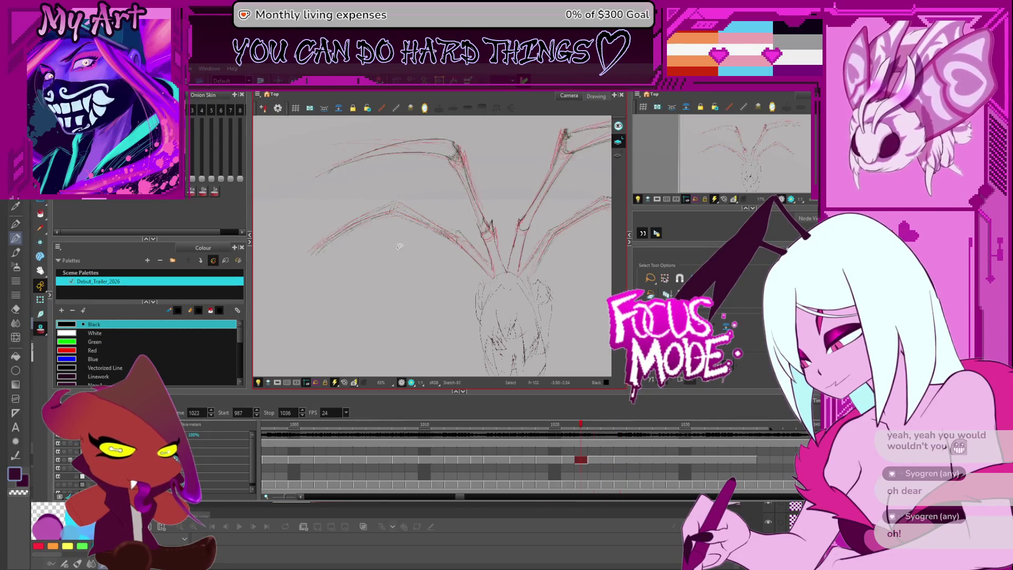
key(ctrl+v)
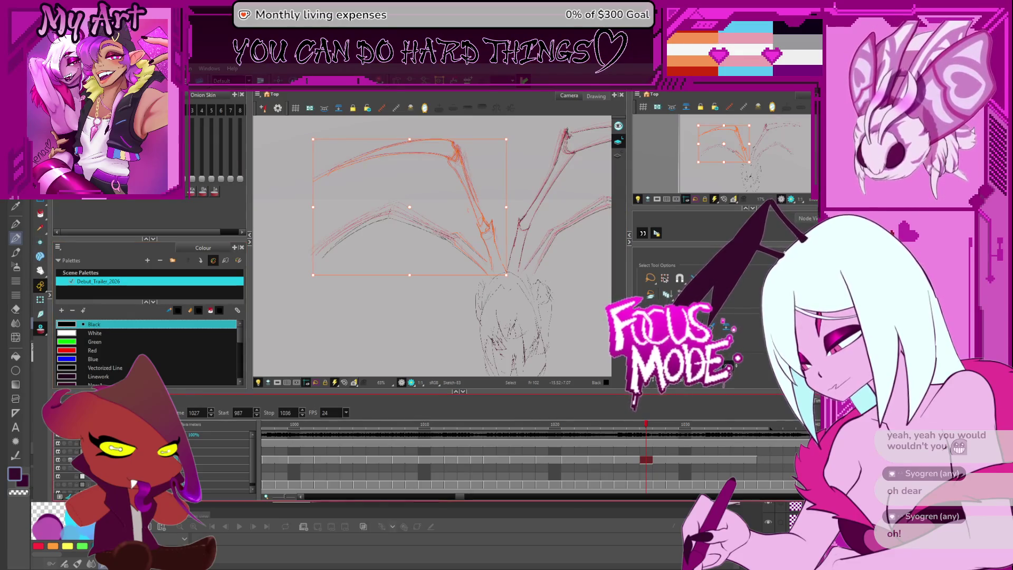
Loop-play the animation starting from frame 1010.
click(424, 460)
key(Return)
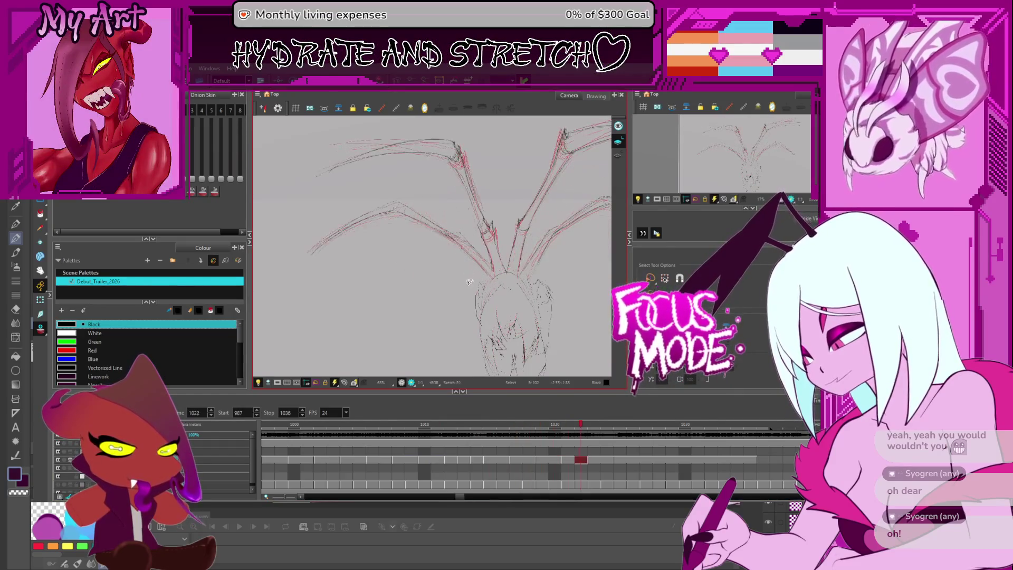
mouse_move(471, 308)
mouse_down()
mouse_move(389, 301)
mouse_move(407, 304)
mouse_move(405, 331)
mouse_up()
scroll(405, 331, down, 5)
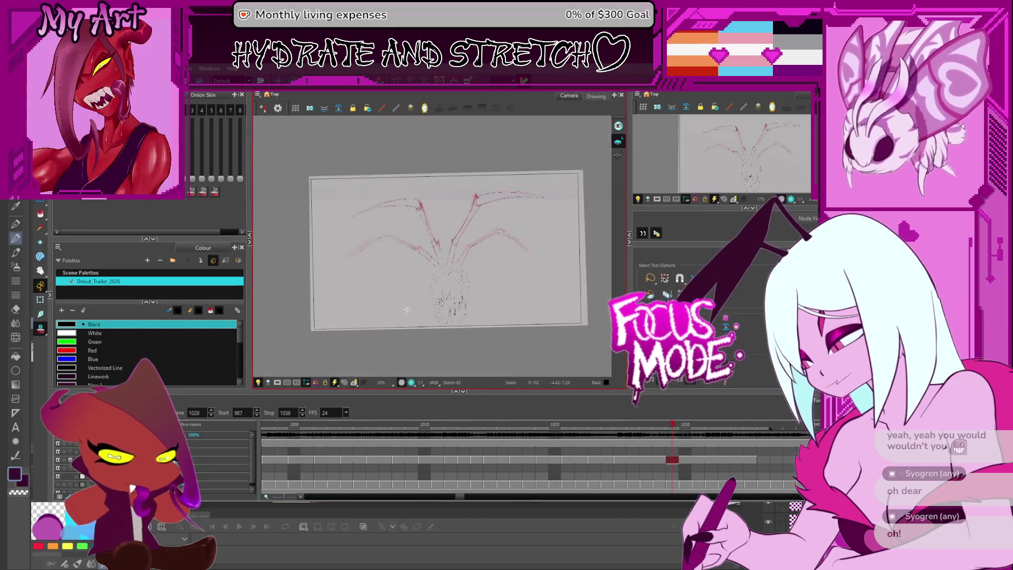
scroll(516, 312, up, 4)
drag(517, 312, 474, 308)
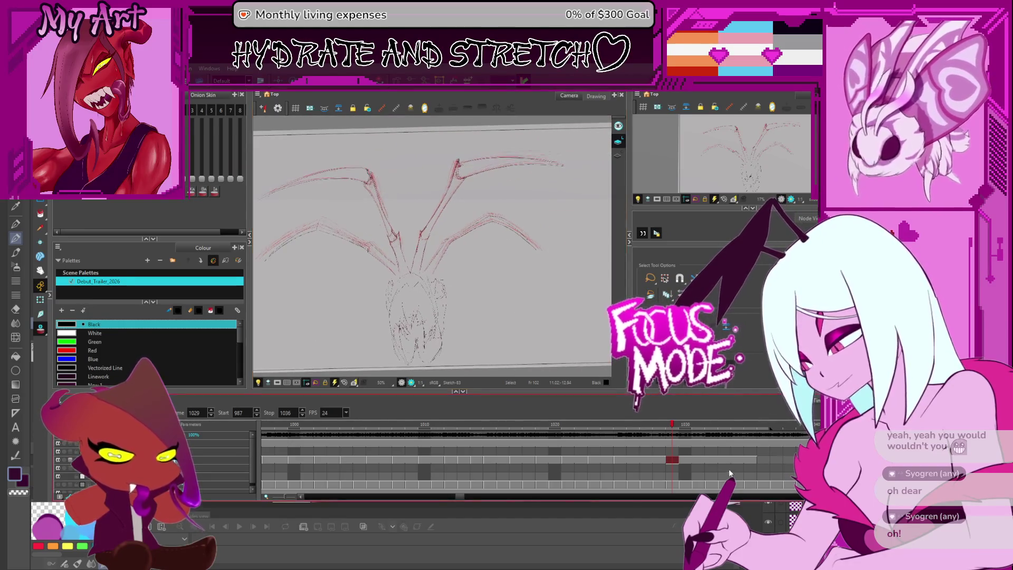
scroll(488, 454, down, 3)
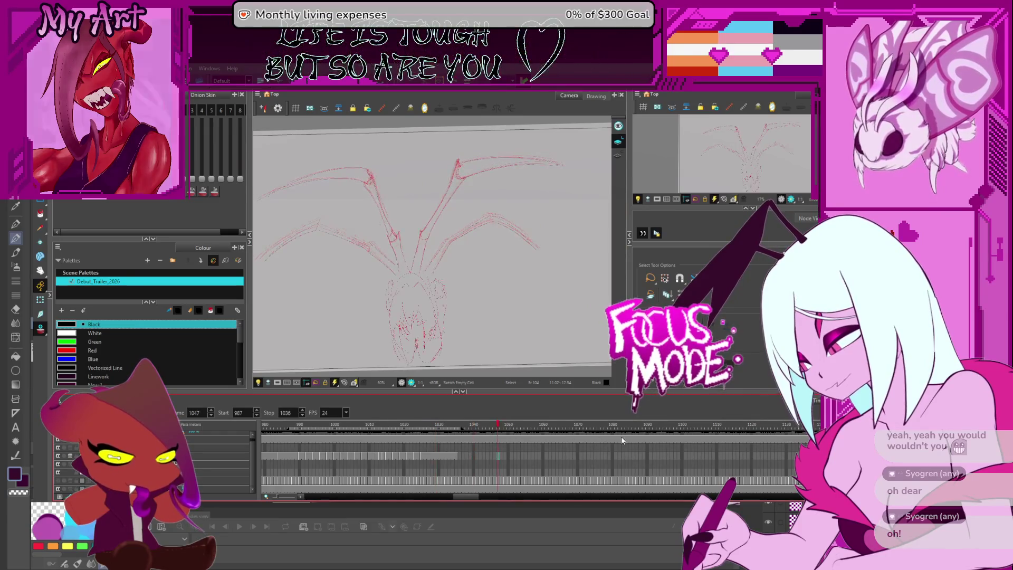
click(710, 453)
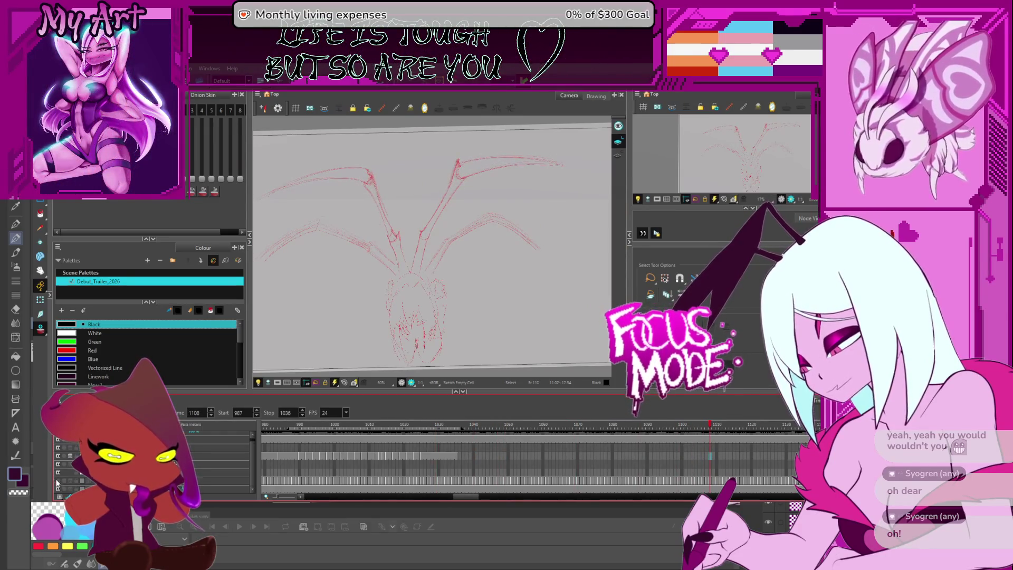
click(619, 454)
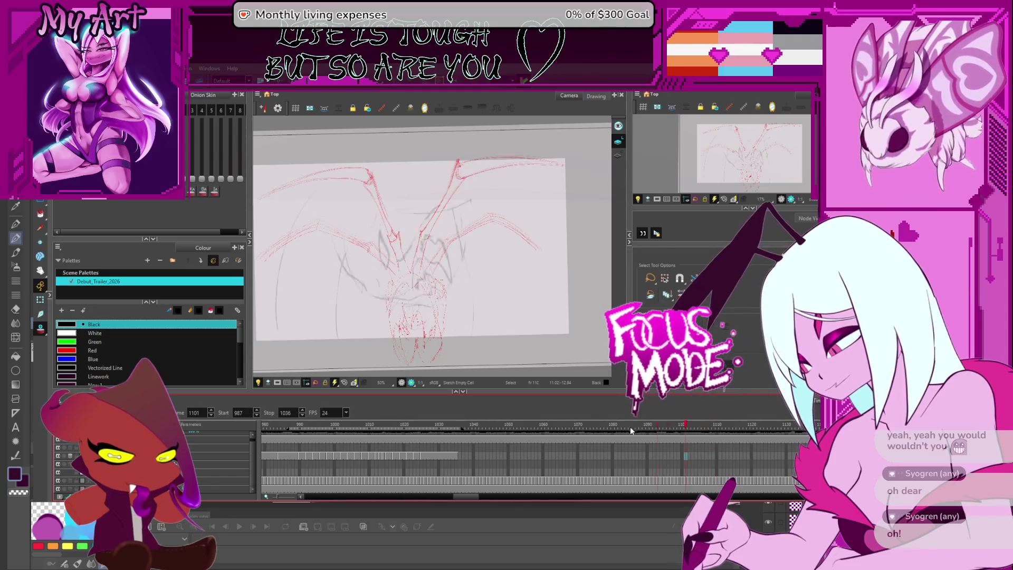
click(668, 454)
click(422, 455)
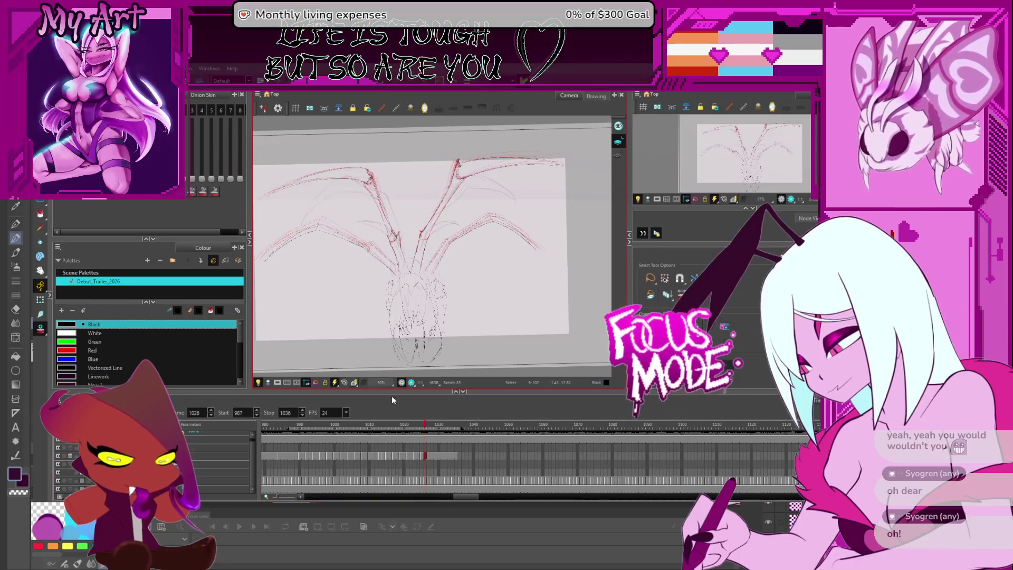
click(410, 454)
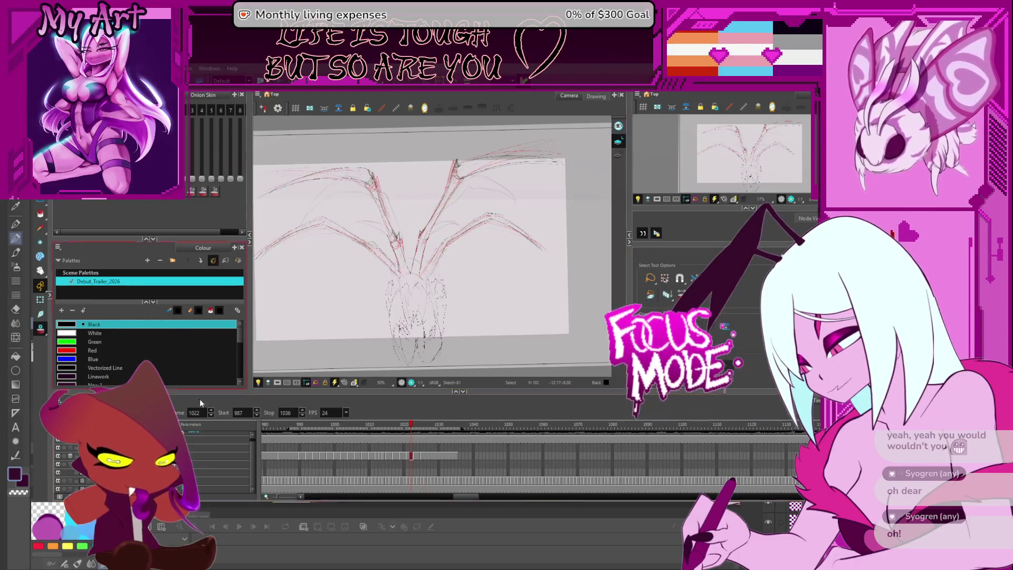
scroll(443, 276, up, 2)
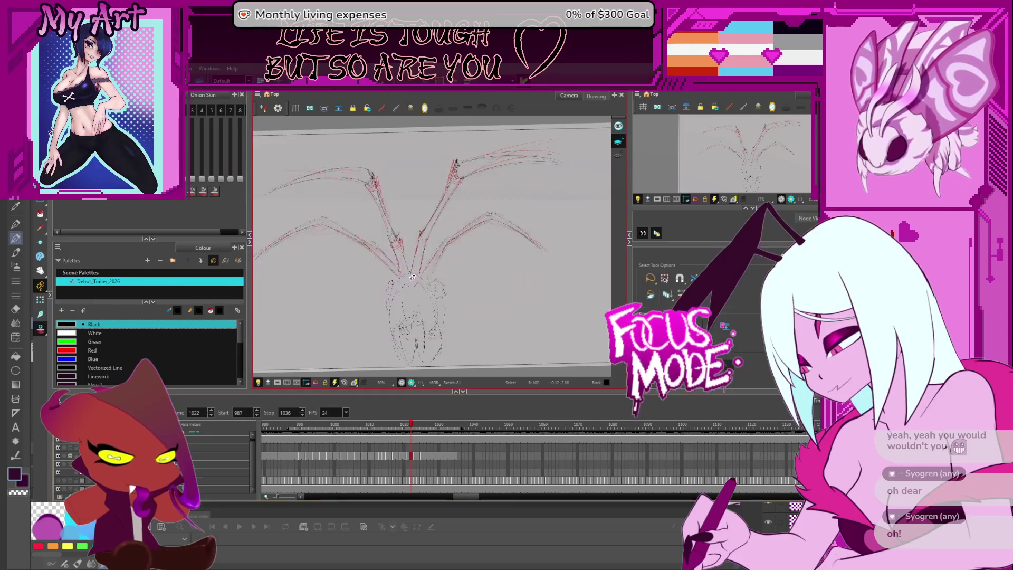
mouse_move(520, 277)
mouse_down()
mouse_move(526, 262)
mouse_move(514, 294)
mouse_move(485, 315)
mouse_up()
scroll(526, 262, down, 1)
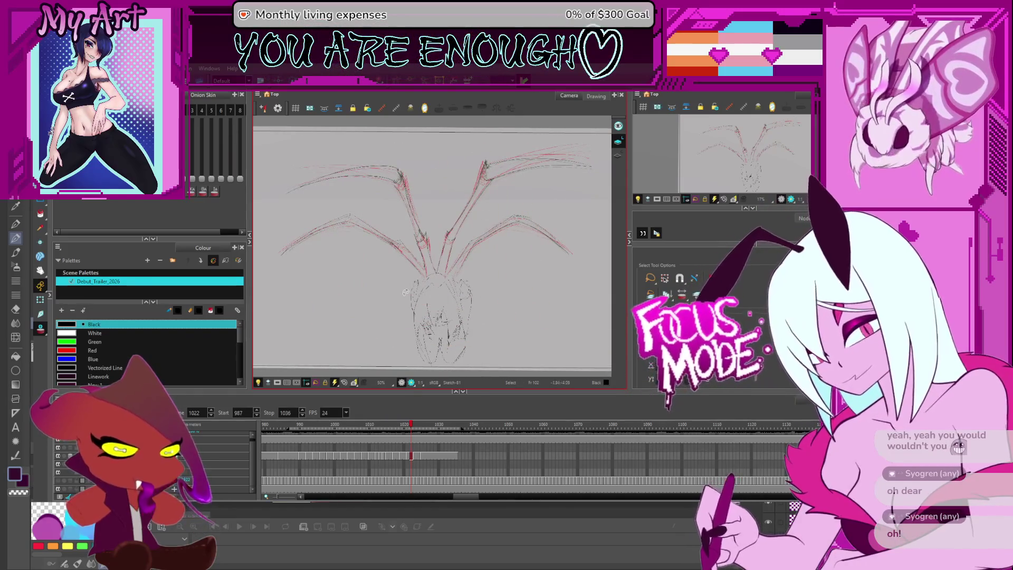
key(Return)
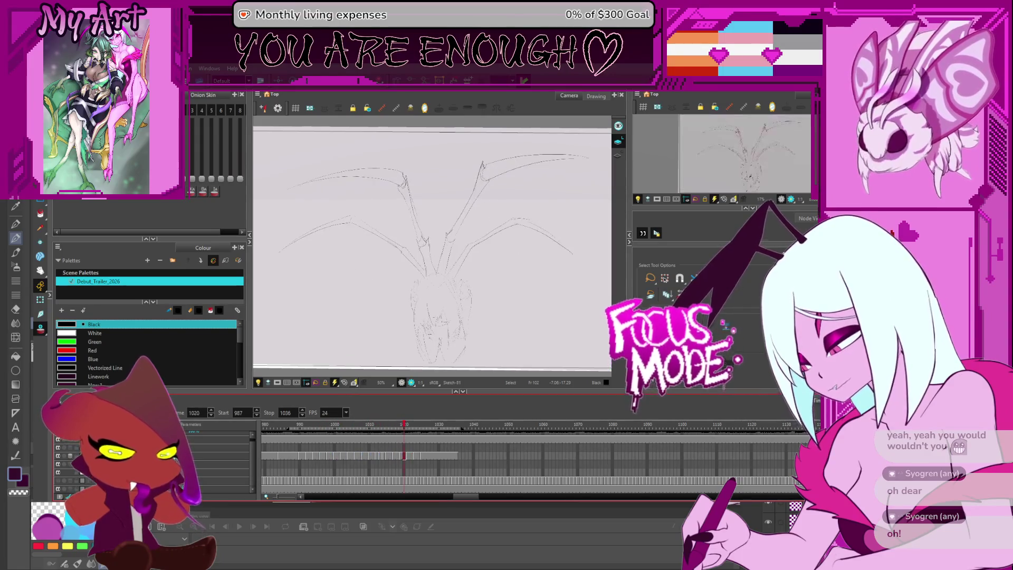
key(Return)
Move from frame 1036 to the wing drawing at frame 1049, select its wings, and take the Pencil.
click(458, 453)
scroll(457, 455, up, 4)
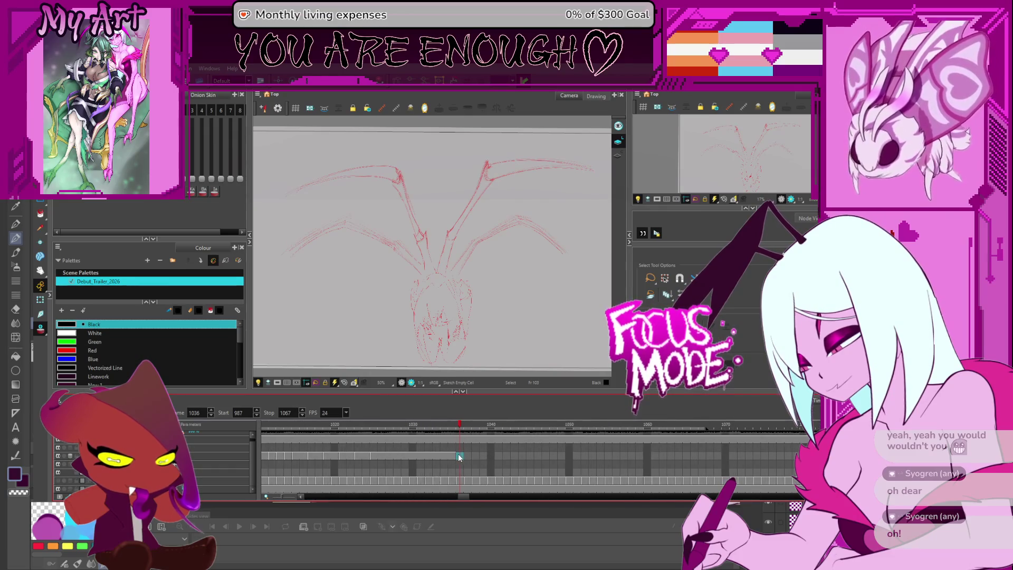
scroll(457, 456, up, 1)
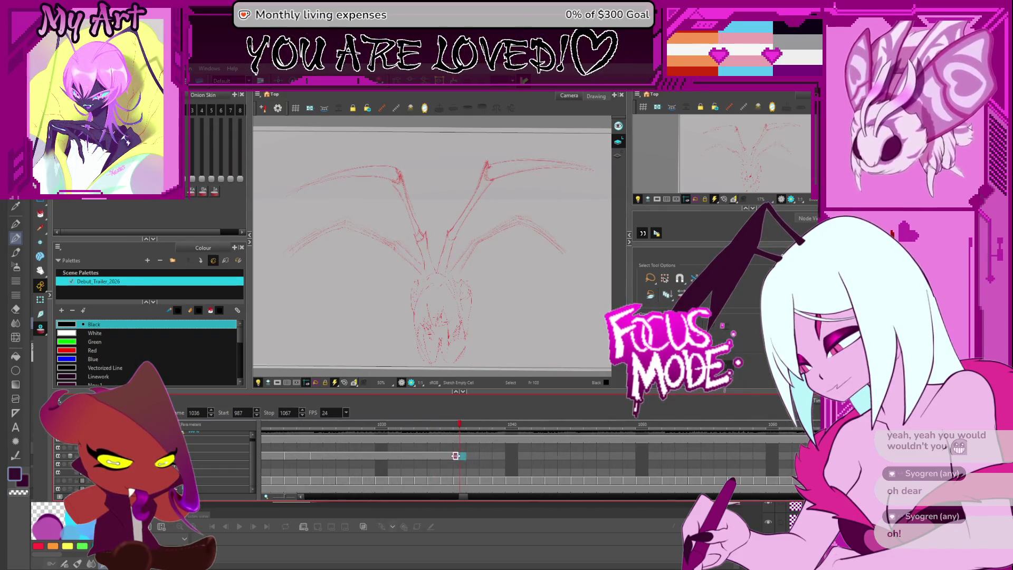
click(630, 454)
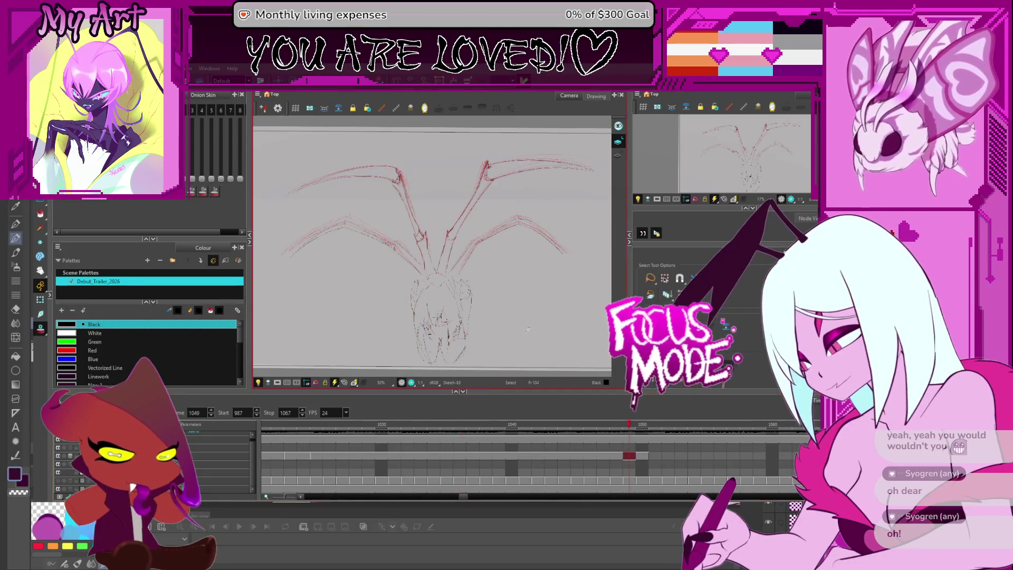
drag(435, 273, 435, 296)
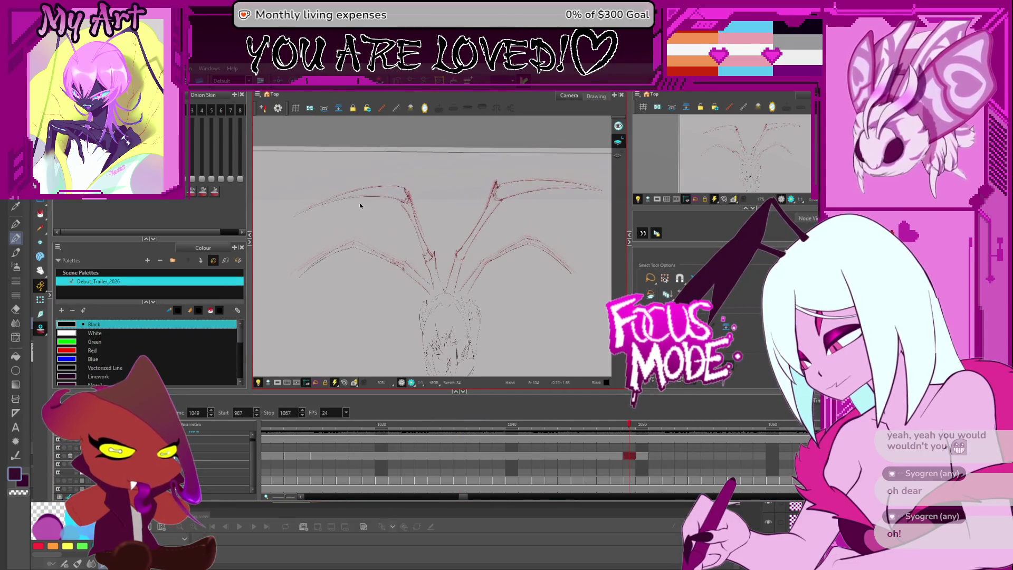
mouse_move(364, 163)
mouse_down()
mouse_move(433, 295)
mouse_move(469, 157)
mouse_move(459, 158)
mouse_up()
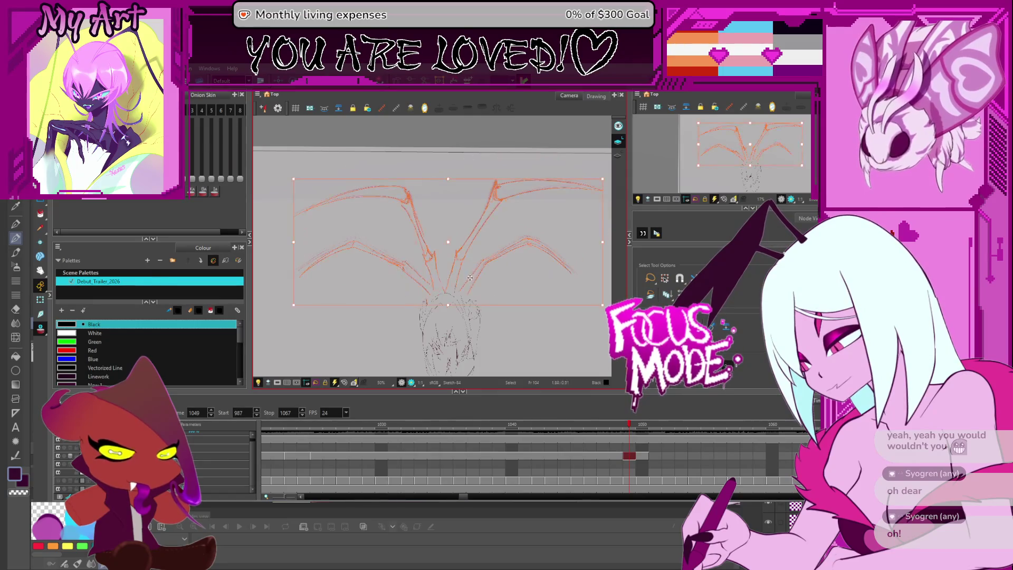
scroll(421, 279, up, 1)
drag(407, 256, 403, 229)
key(alt+x)
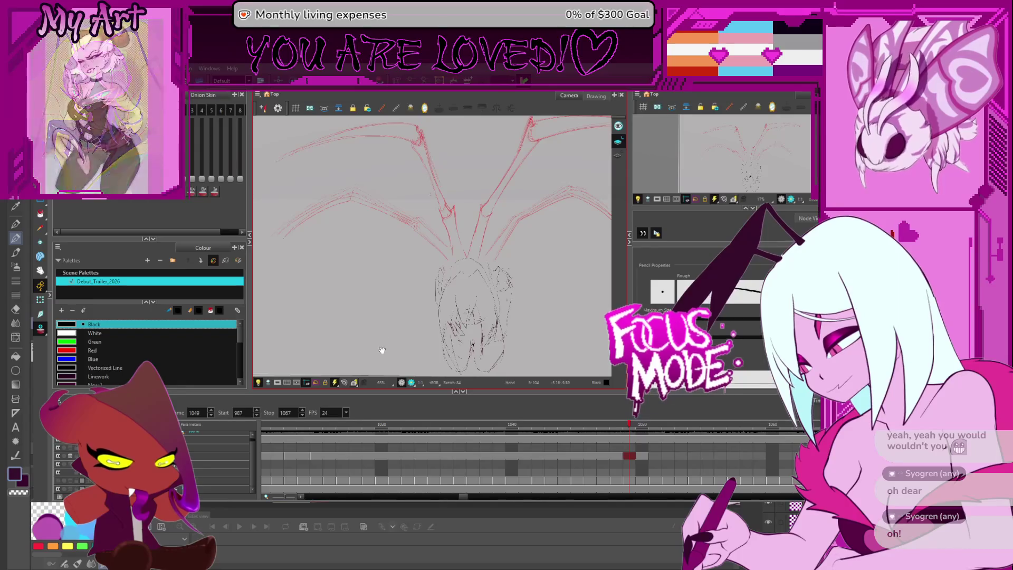
Draw a short curved limb stroke on the left side of the body.
drag(380, 350, 365, 330)
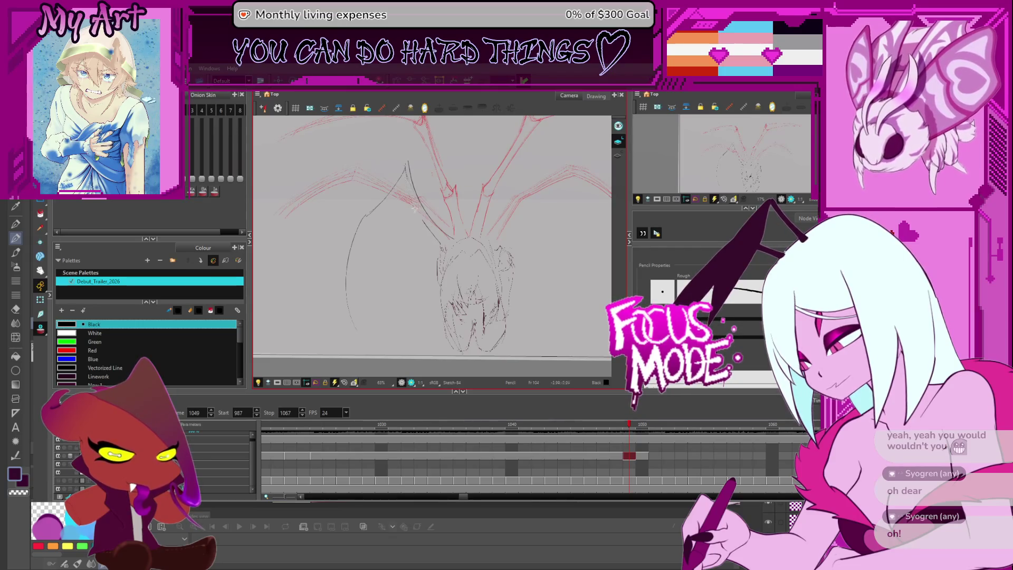
drag(409, 186, 389, 212)
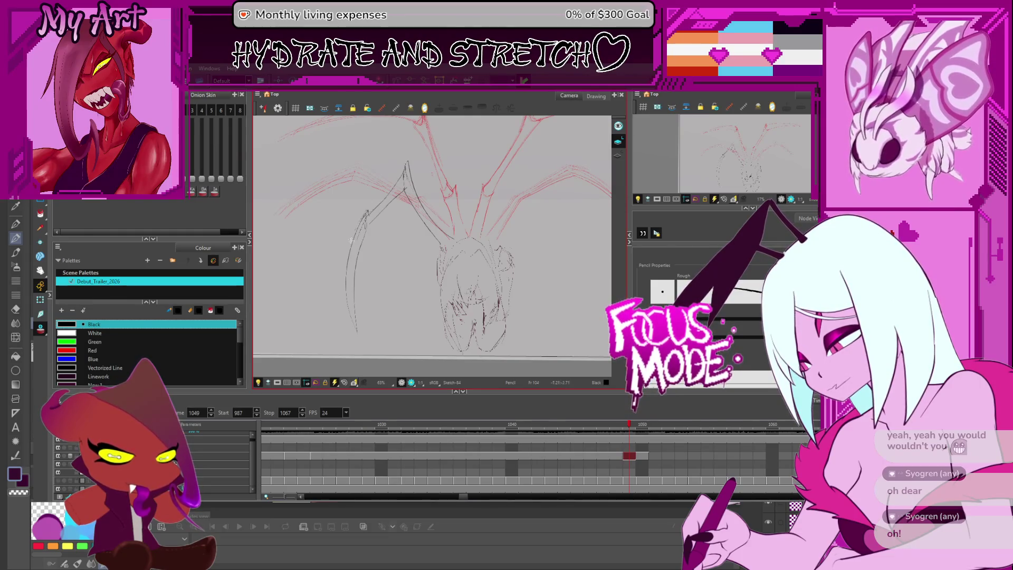
drag(501, 220, 442, 244)
scroll(431, 246, down, 1)
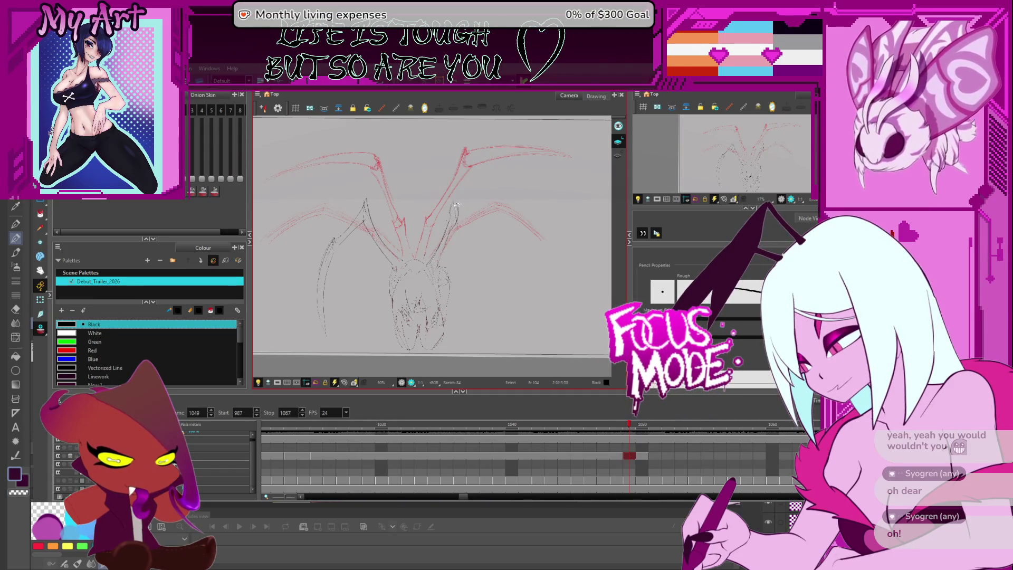
Add a curved stroke at the right leg tip, then clear the stroke selection.
key(alt+t)
scroll(454, 214, up, 2)
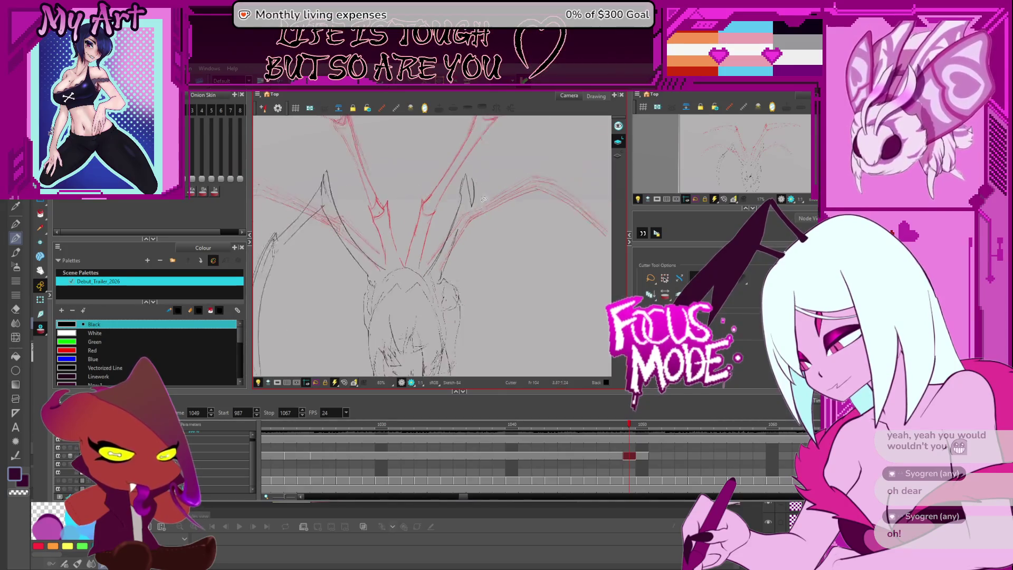
key(alt+slash)
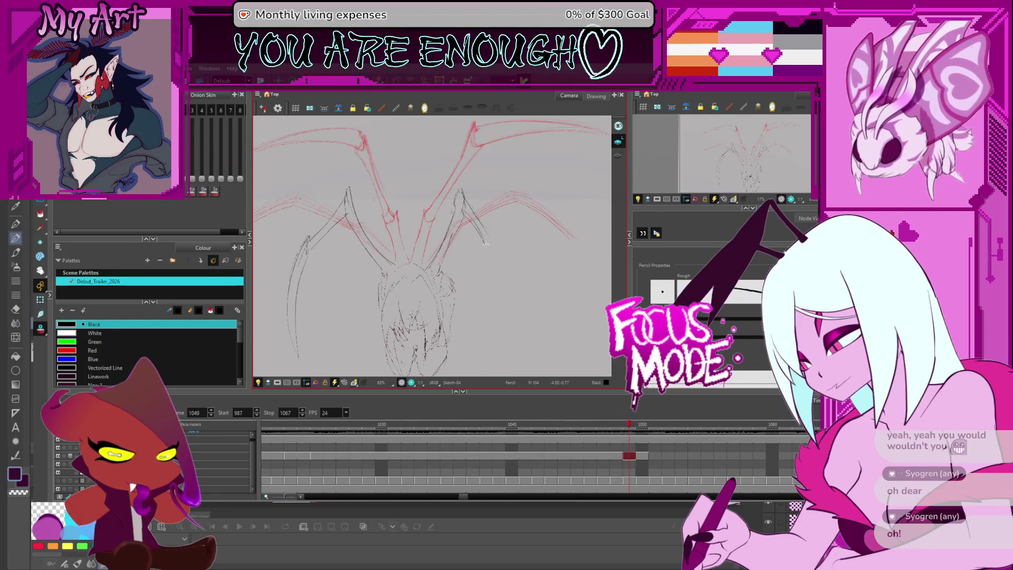
drag(485, 223, 496, 246)
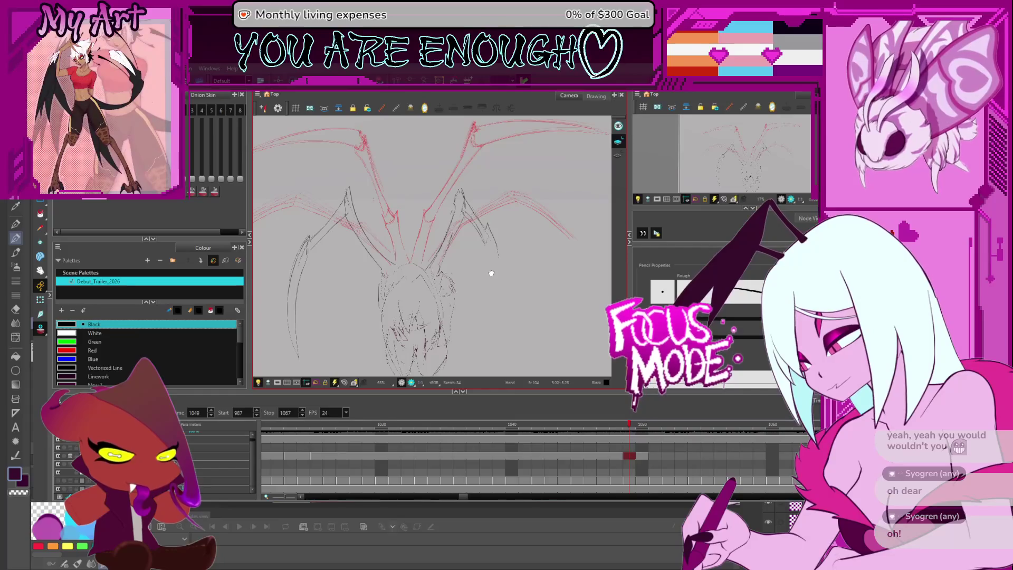
scroll(501, 322, down, 1)
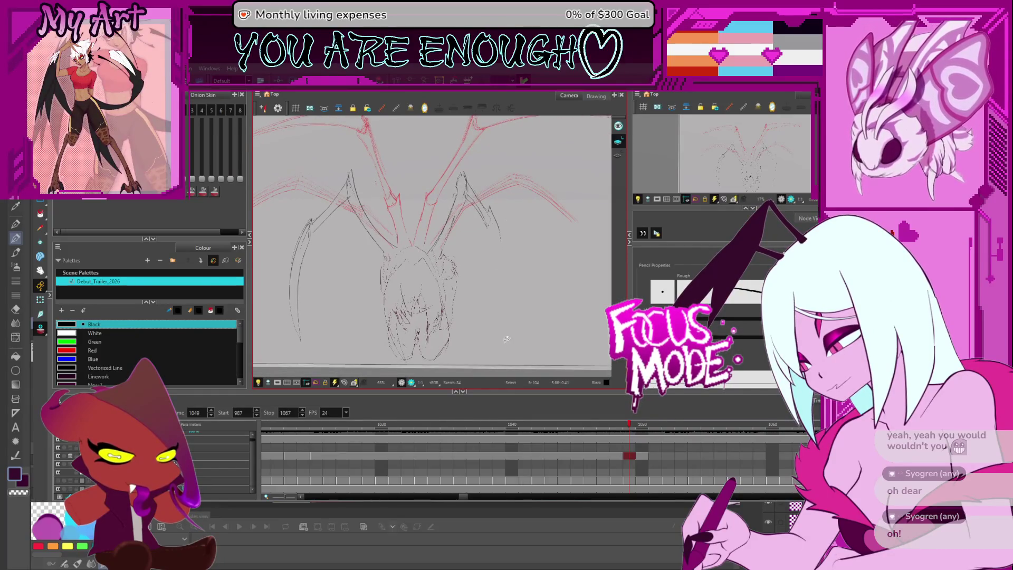
key(alt+s)
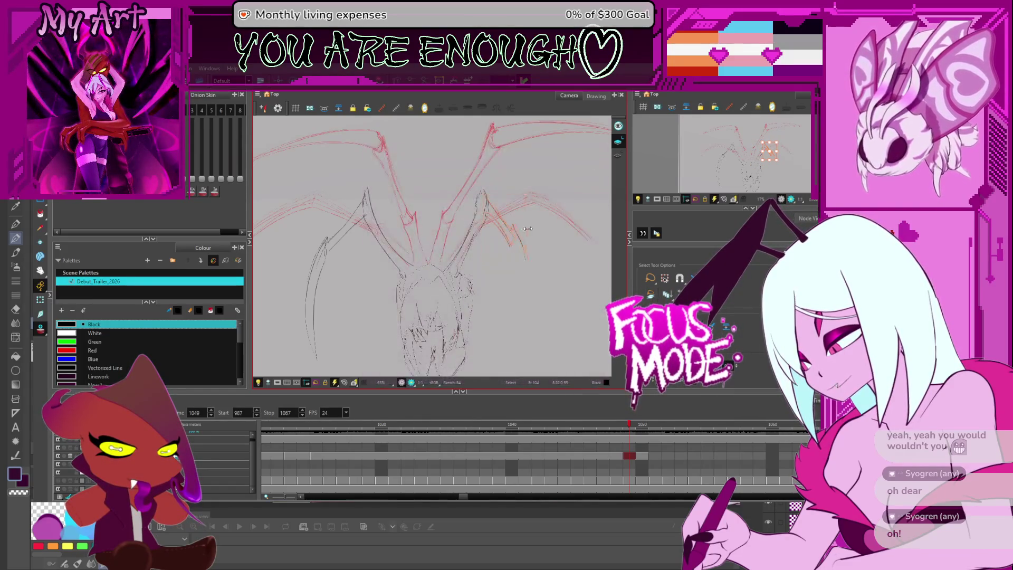
key(Escape)
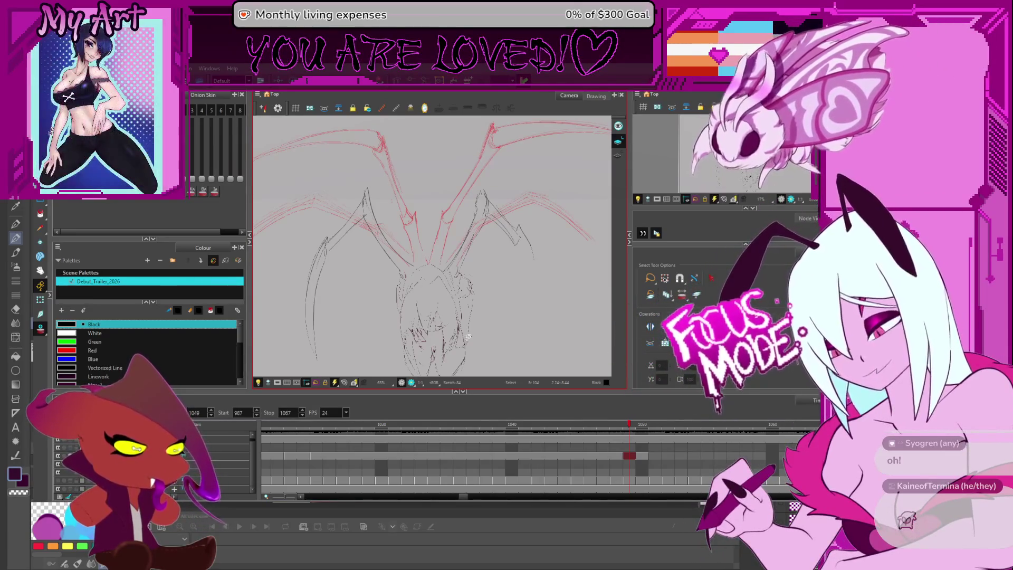
click(711, 278)
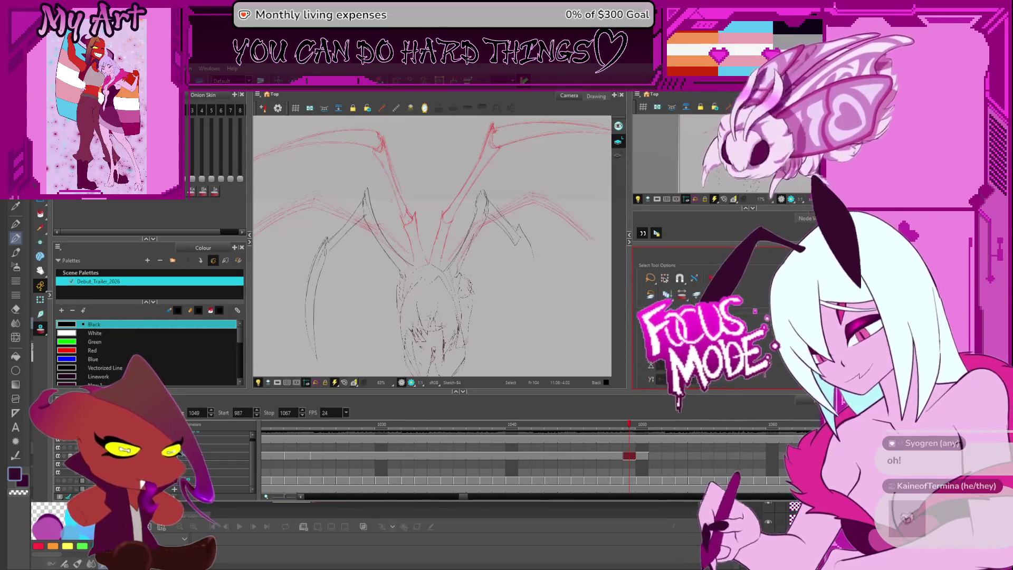
click(527, 258)
scroll(522, 298, down, 2)
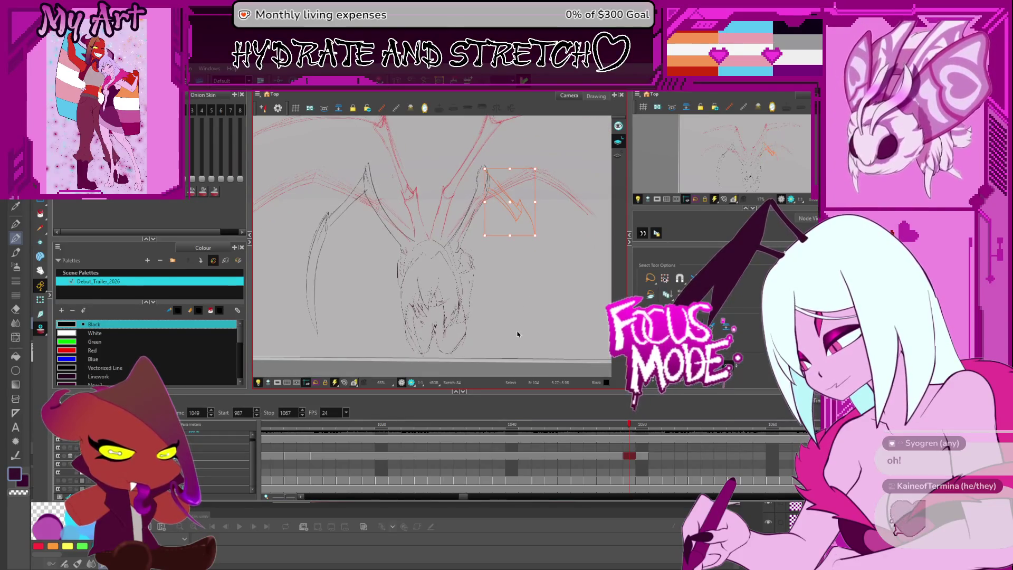
key(alt+slash)
drag(529, 234, 506, 347)
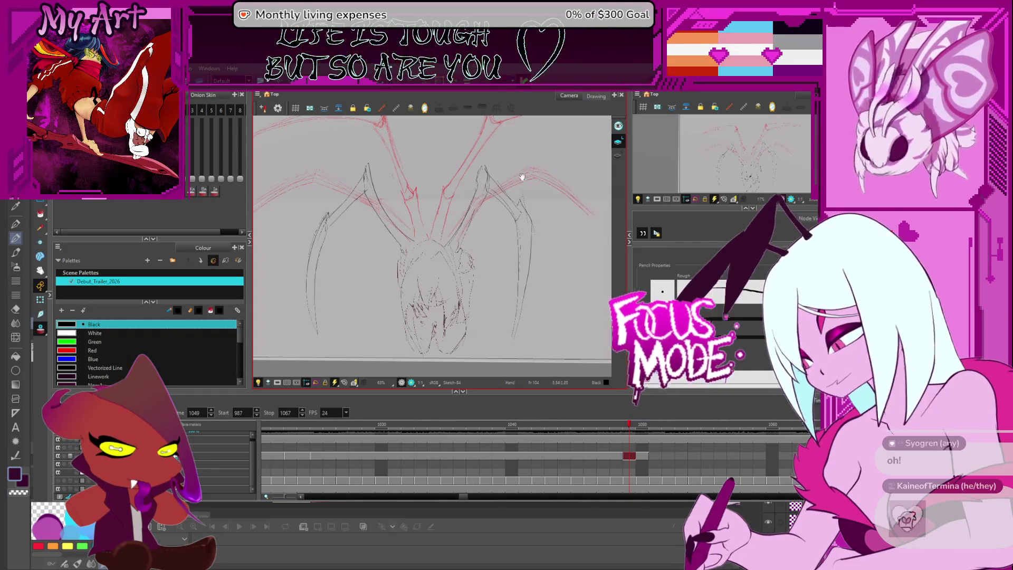
scroll(539, 237, down, 1)
scroll(552, 253, down, 1)
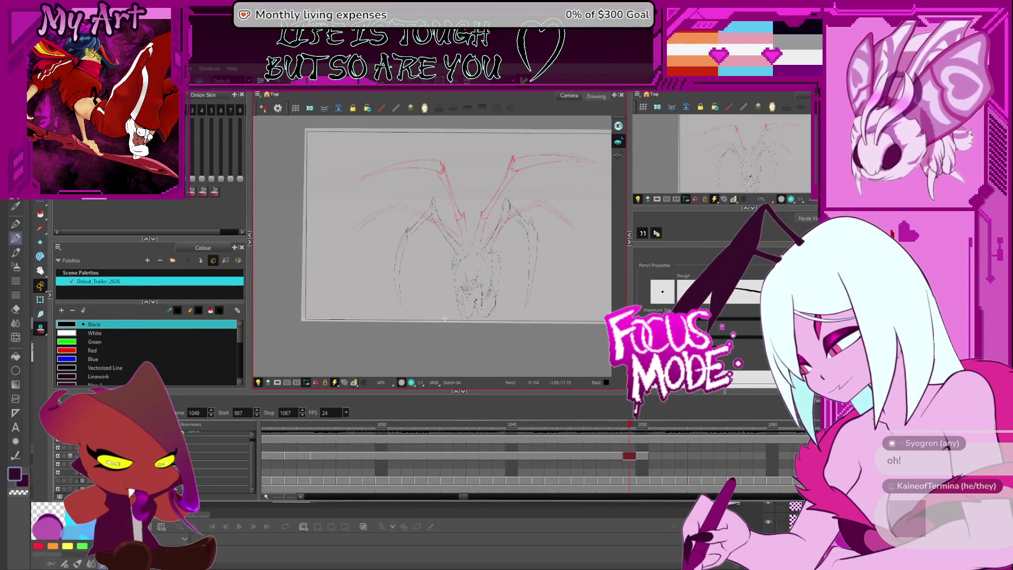
scroll(710, 448, right, 3)
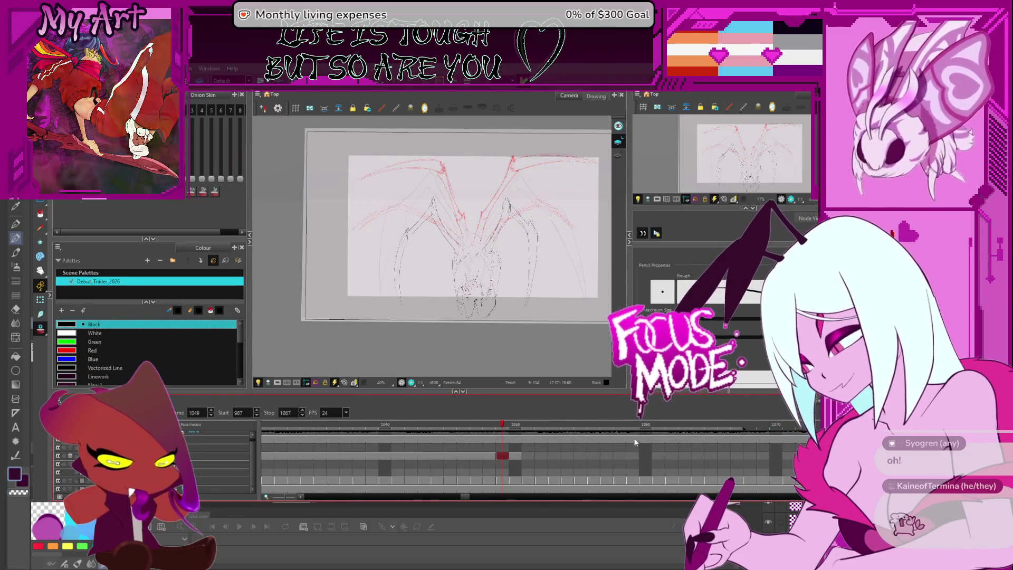
click(659, 424)
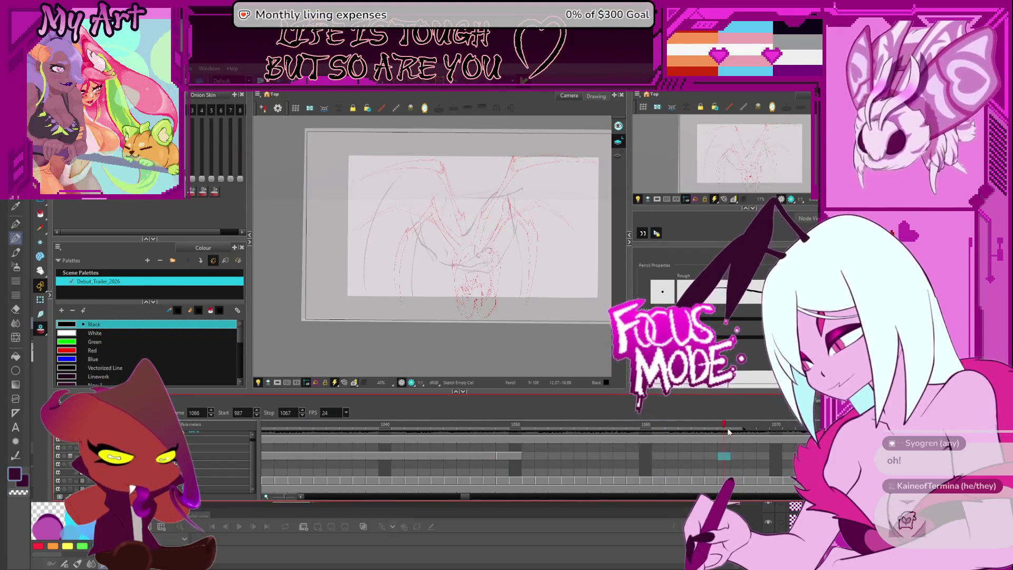
click(765, 448)
scroll(765, 447, down, 2)
key(period)
key(period)
key(period)
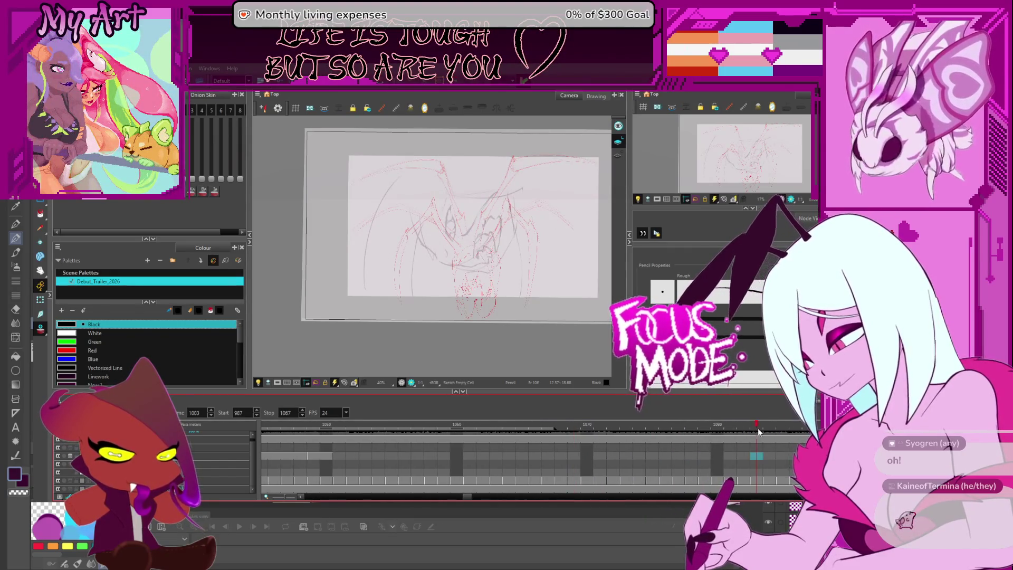
scroll(587, 436, down, 2)
key(period)
key(period)
key(period)
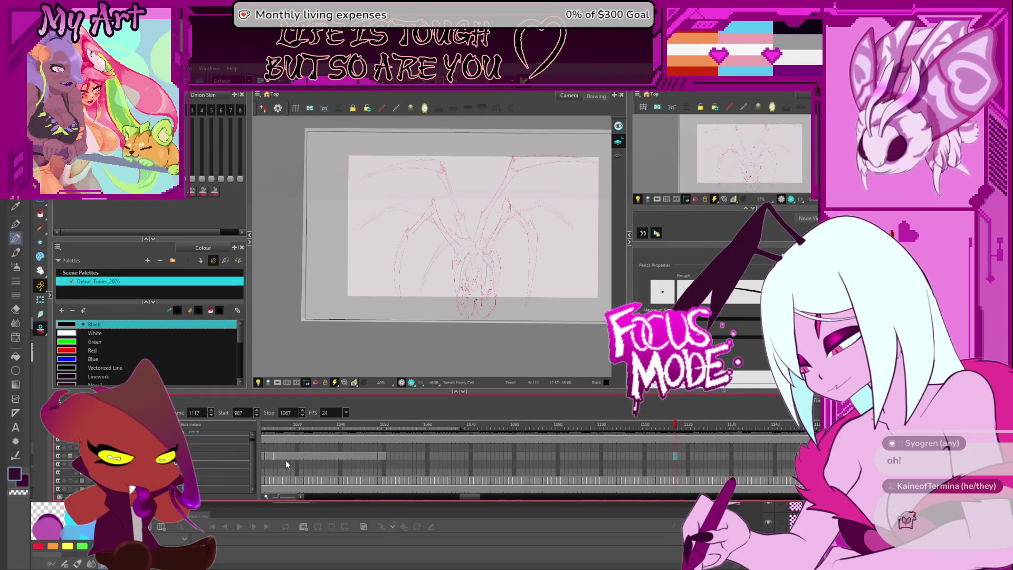
scroll(284, 459, left, 3)
click(384, 458)
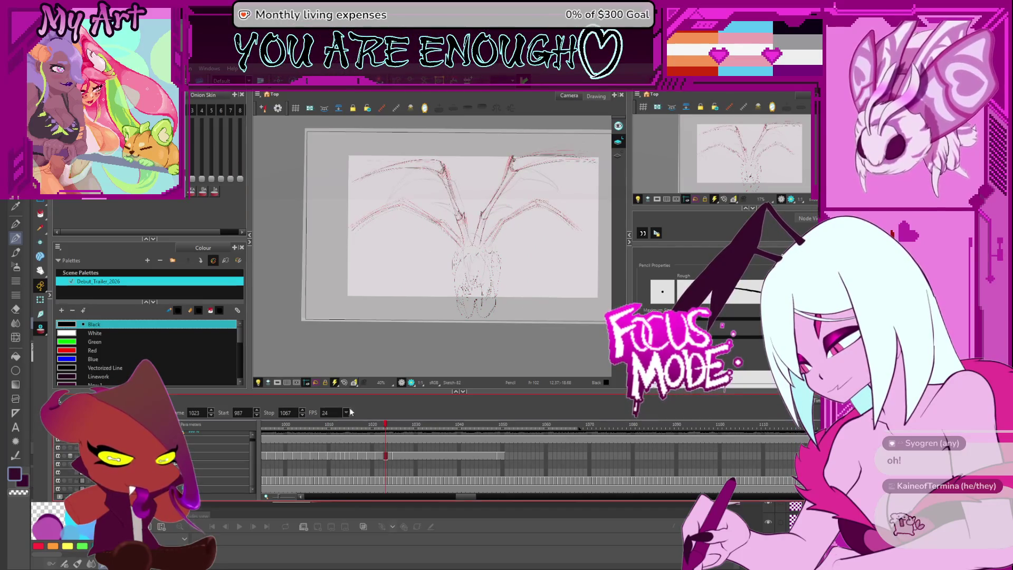
click(500, 457)
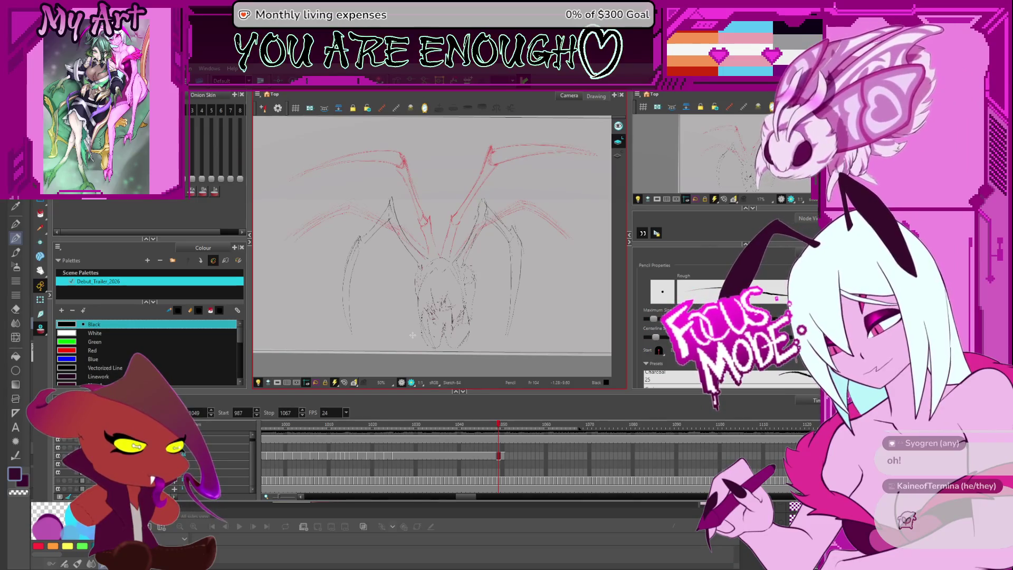
Show the pale reference layer to check the sketch, then hide it again.
mouse_move(324, 302)
mouse_down()
mouse_move(335, 311)
mouse_move(353, 293)
mouse_up()
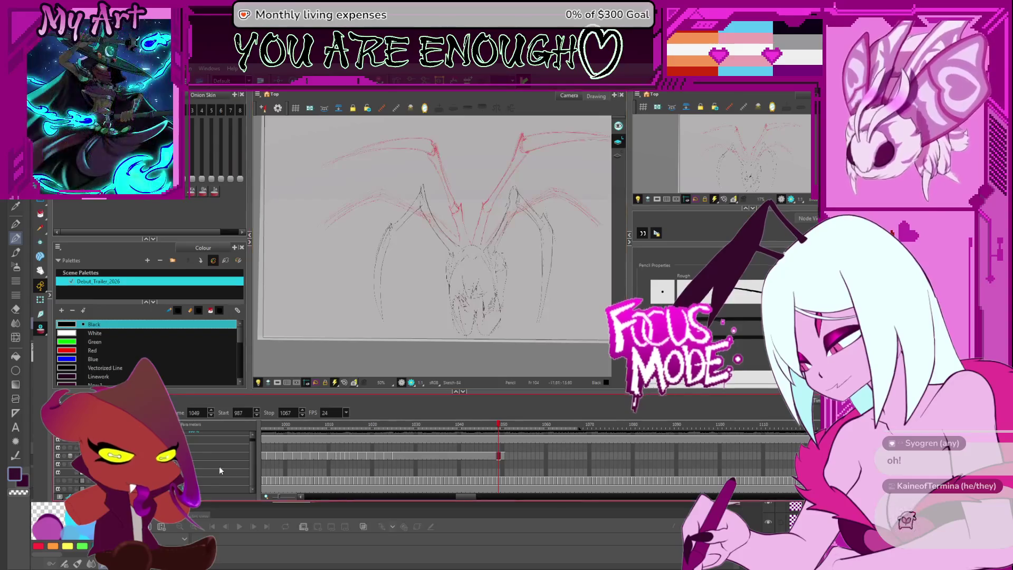
click(59, 483)
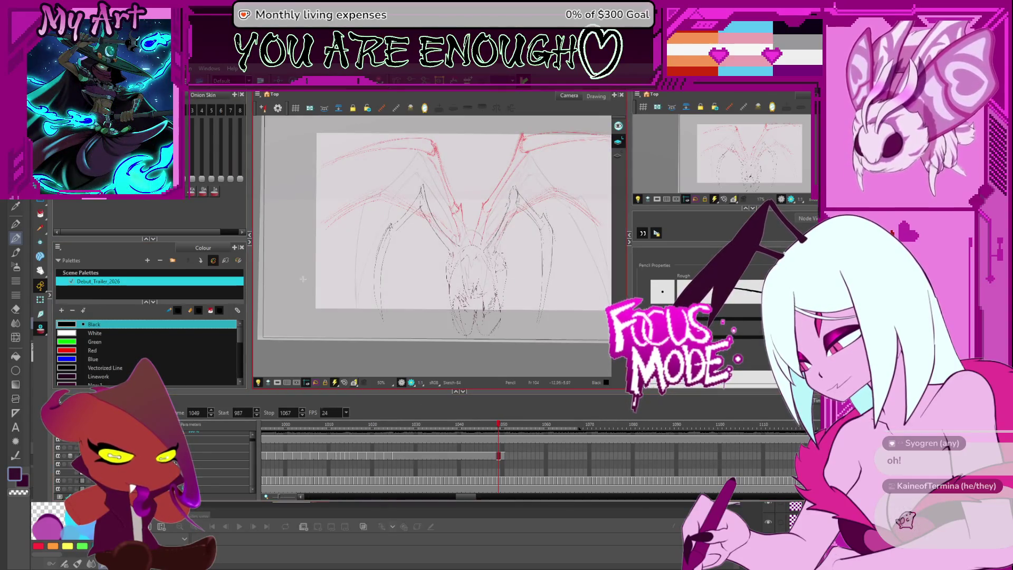
drag(272, 370, 264, 370)
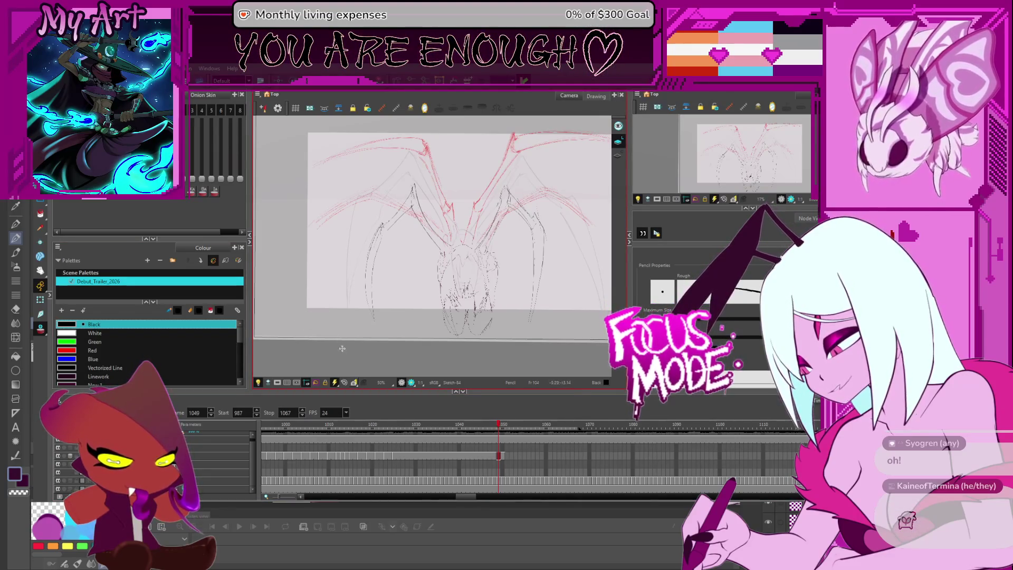
click(59, 483)
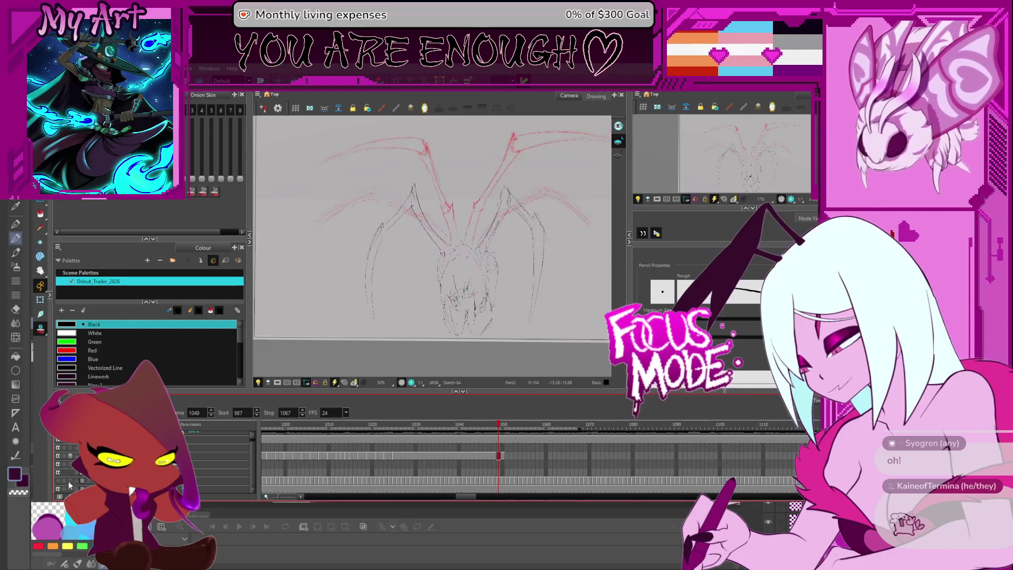
Draw the long outer line down the left wing, undoing and redrawing it.
mouse_move(346, 338)
mouse_down()
mouse_move(333, 218)
mouse_move(373, 152)
mouse_up()
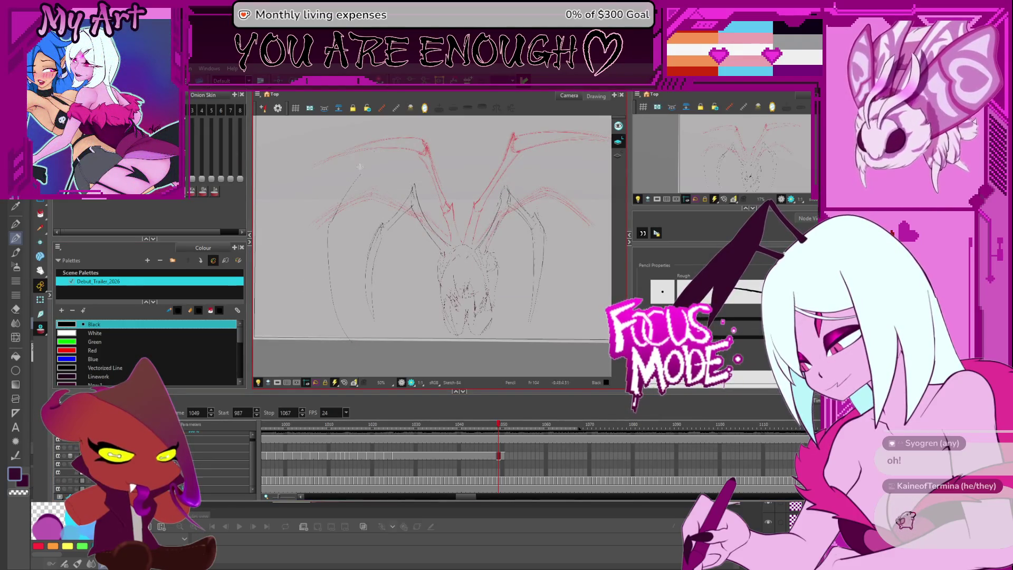
key(ctrl+z)
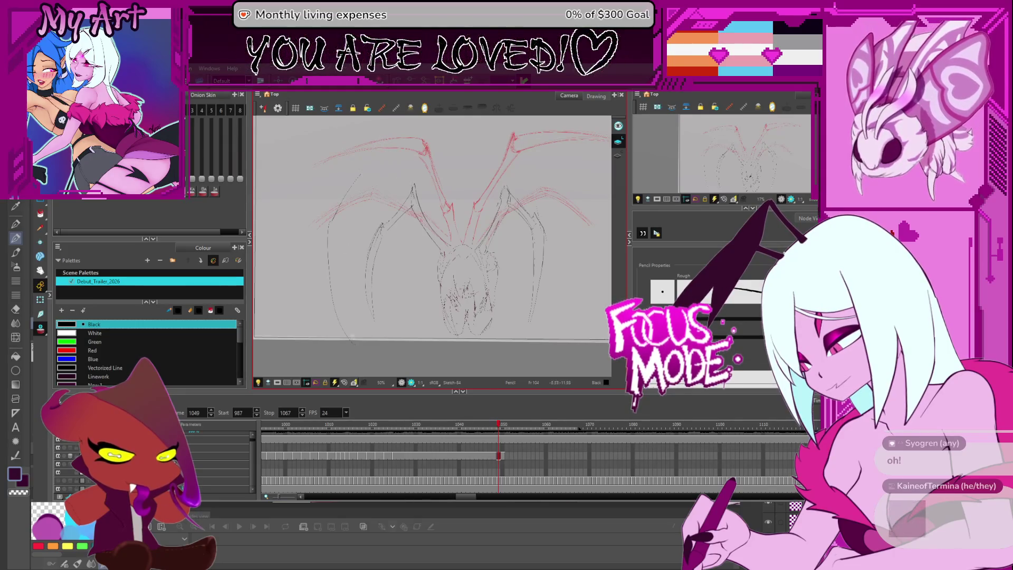
key(ctrl+z)
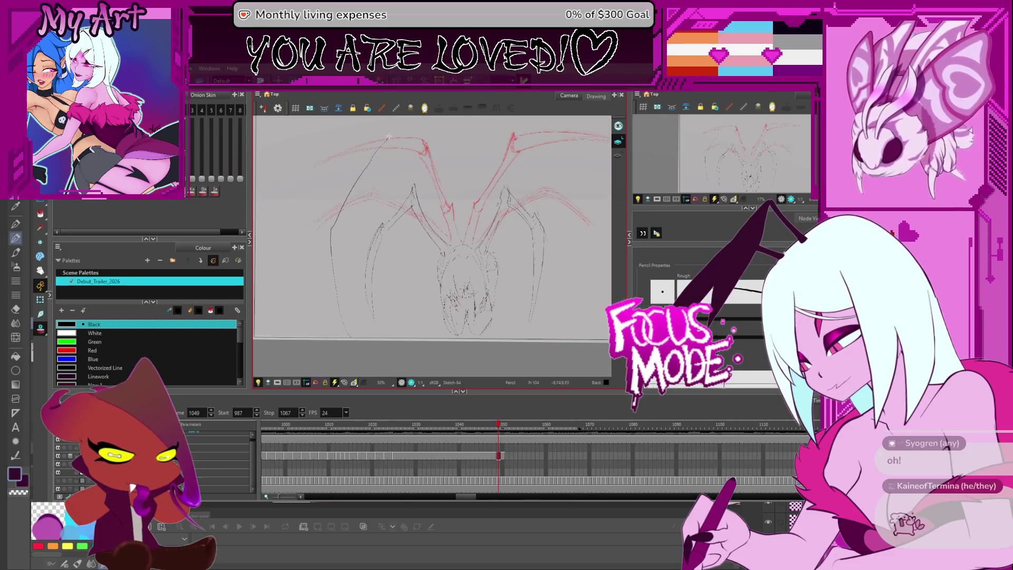
mouse_move(348, 309)
mouse_down()
mouse_move(360, 212)
mouse_move(392, 156)
mouse_up()
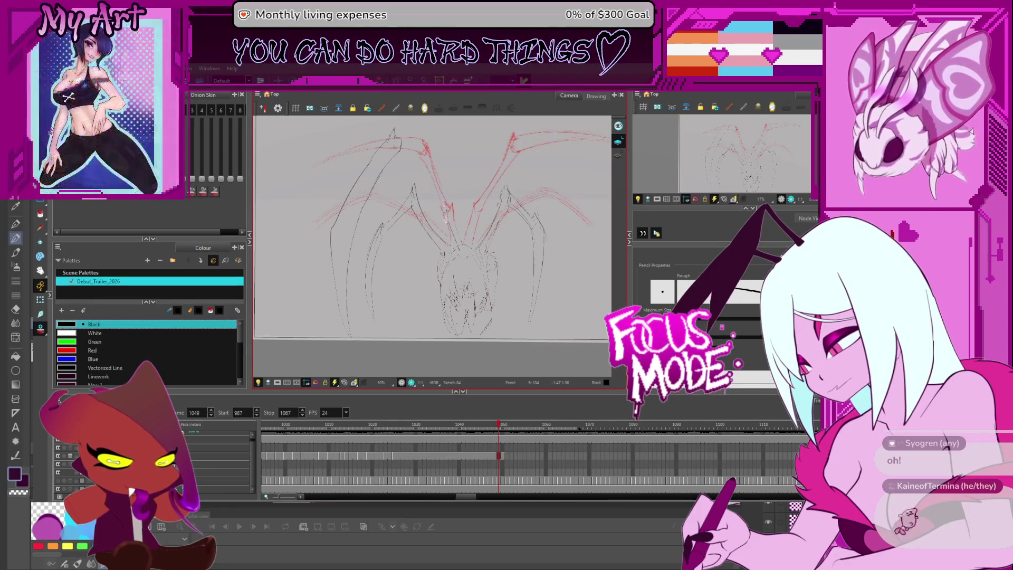
scroll(429, 201, up, 1)
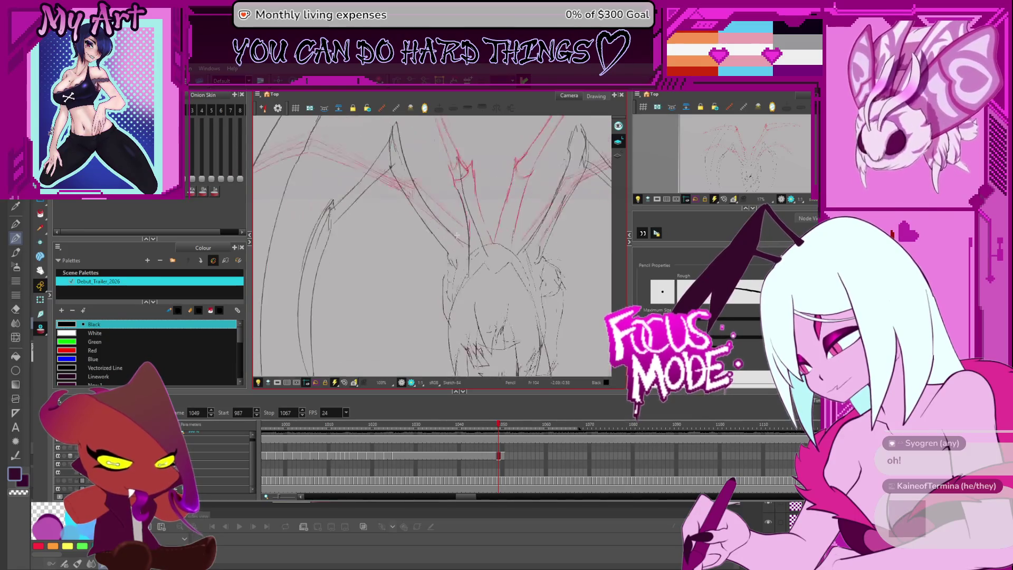
scroll(453, 256, up, 1)
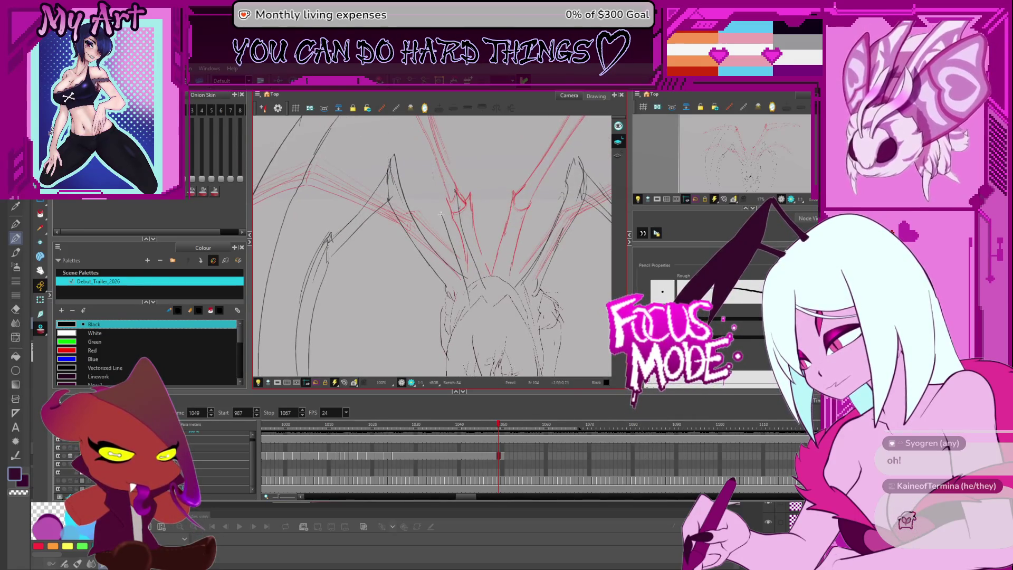
Sketch a diagonal wing line near the top, then zoom out to the whole sketch.
drag(452, 181, 439, 196)
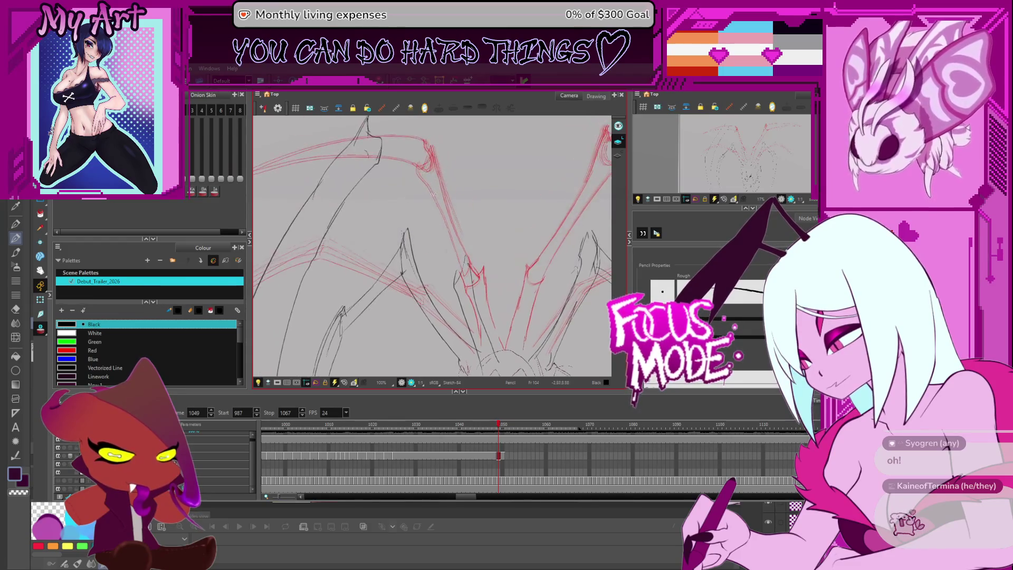
drag(380, 136, 457, 248)
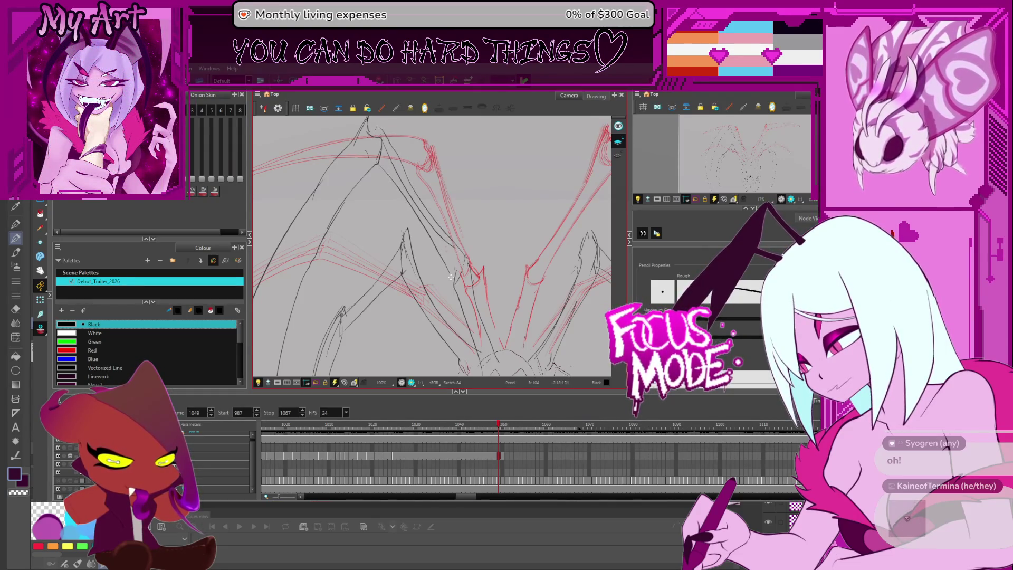
scroll(450, 275, down, 2)
mouse_move(422, 179)
mouse_down()
mouse_move(397, 155)
mouse_move(404, 169)
mouse_up()
drag(505, 257, 471, 219)
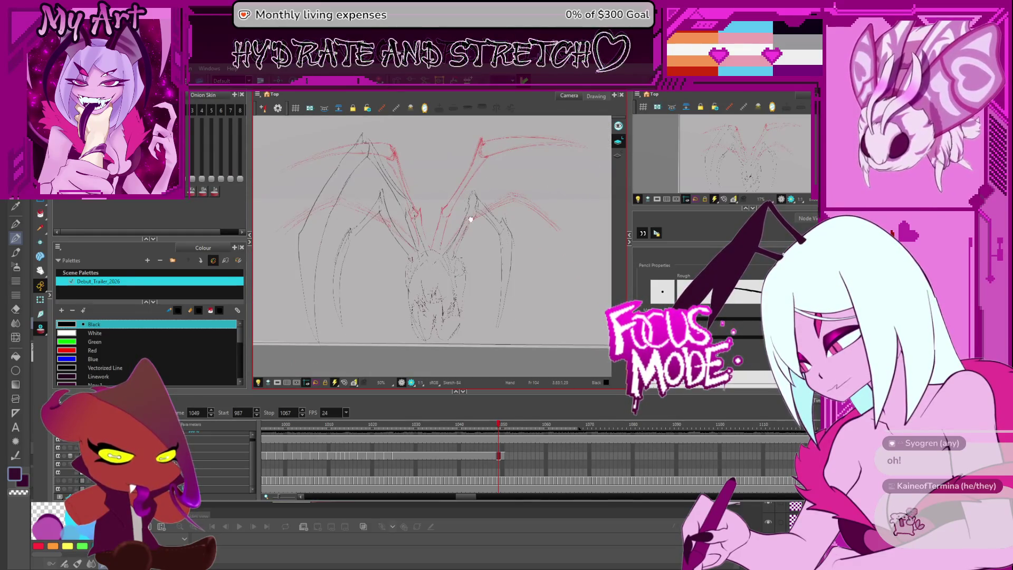
scroll(504, 332, down, 1)
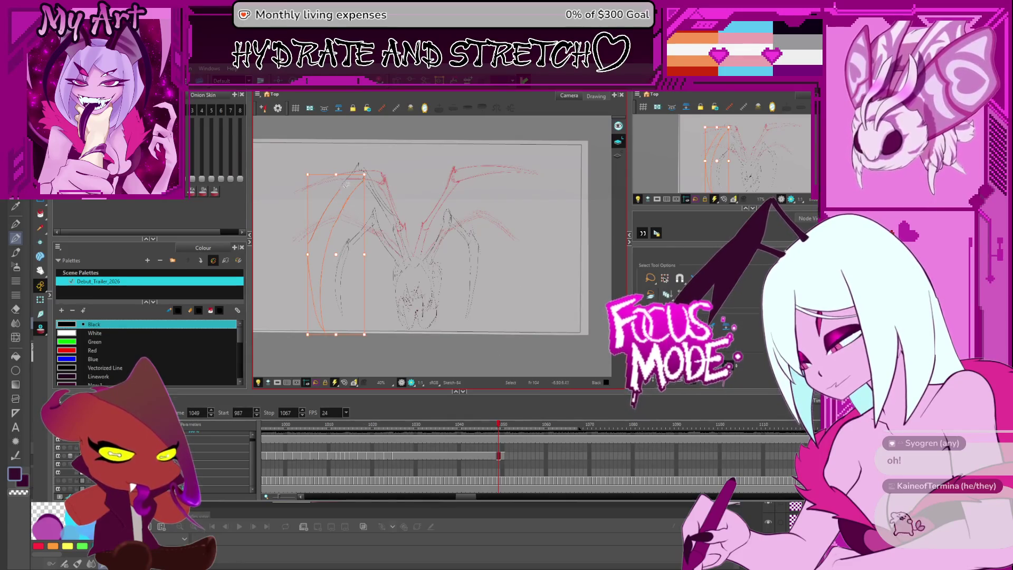
Copy the new left wing strokes on frame 1049 over to the right wing.
click(354, 170)
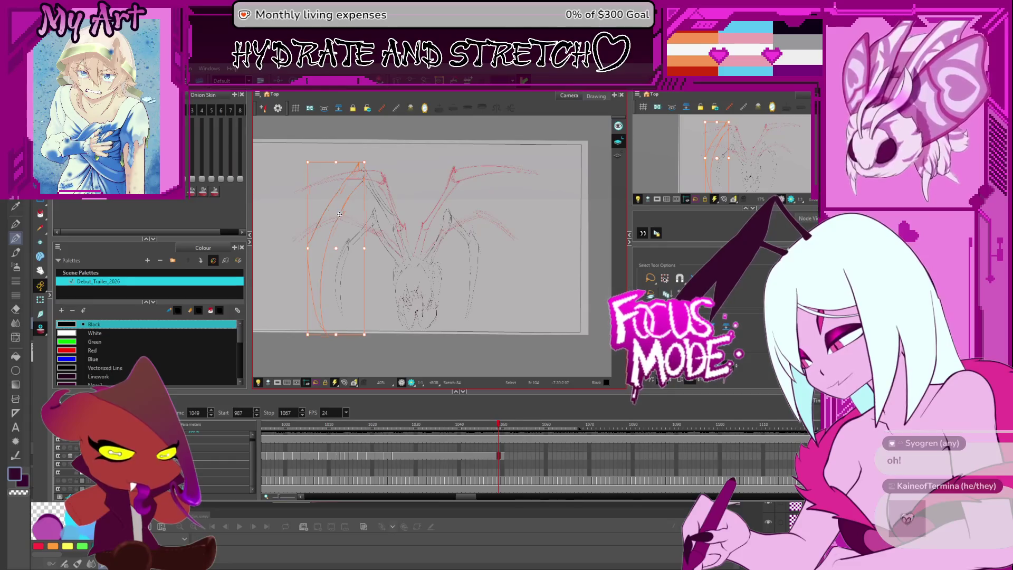
drag(339, 214, 341, 216)
drag(398, 239, 494, 244)
click(507, 234)
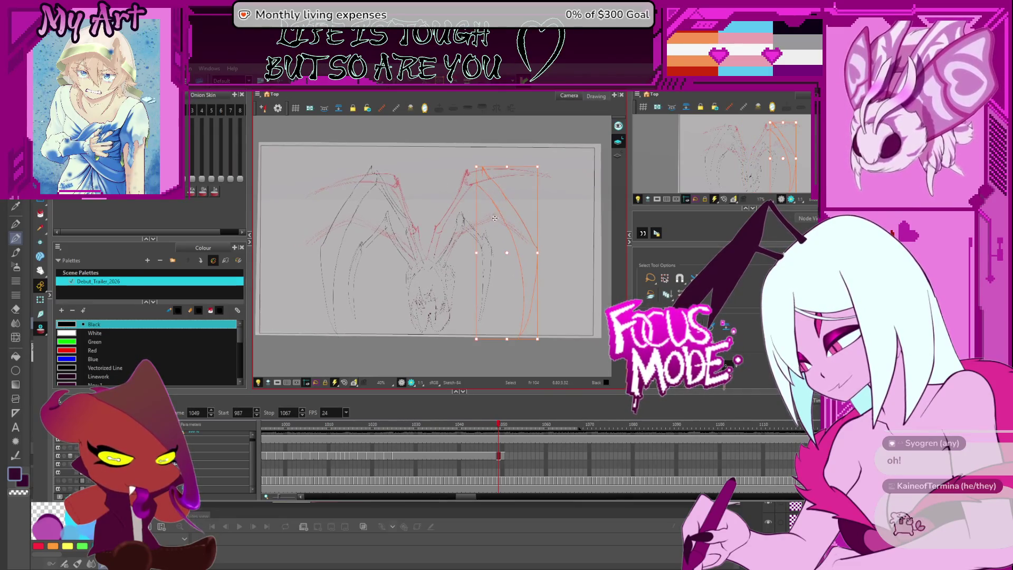
scroll(459, 174, up, 3)
key(alt+/)
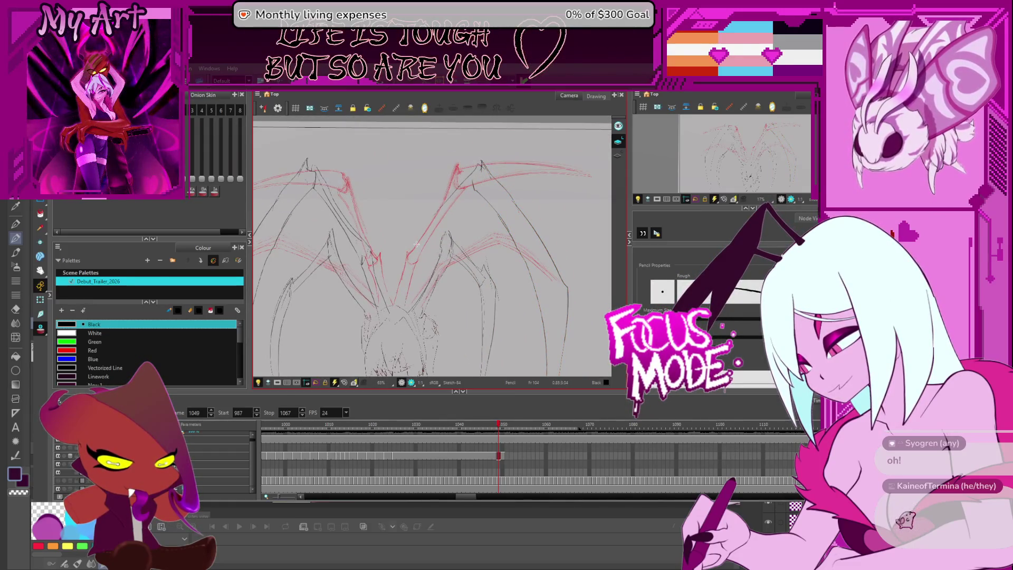
Add a short pencil stroke along the right wing edge, then step to frame 1046.
drag(481, 165, 456, 189)
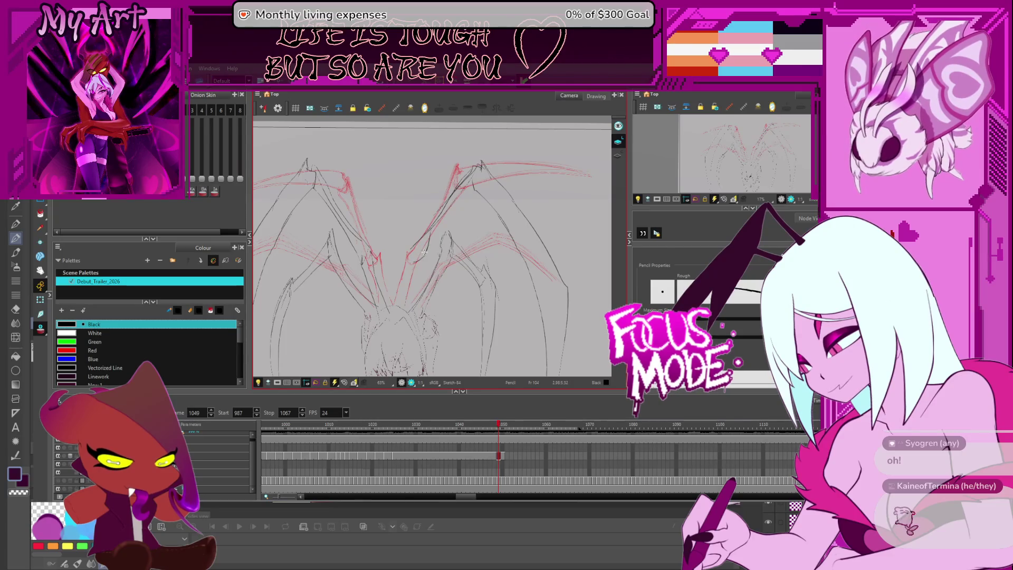
mouse_move(452, 242)
mouse_down()
mouse_move(441, 247)
mouse_move(474, 207)
mouse_up()
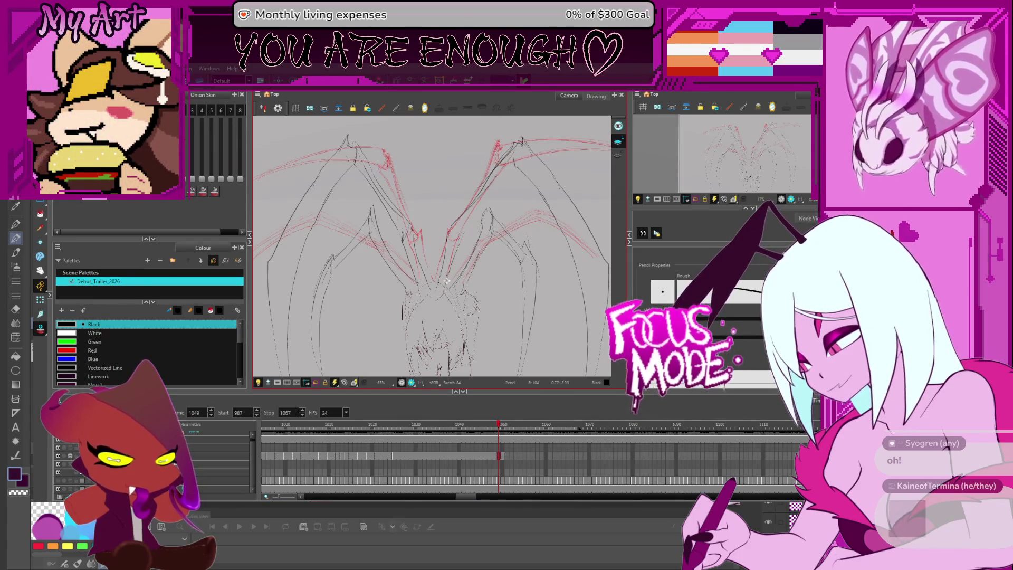
key(alt+x)
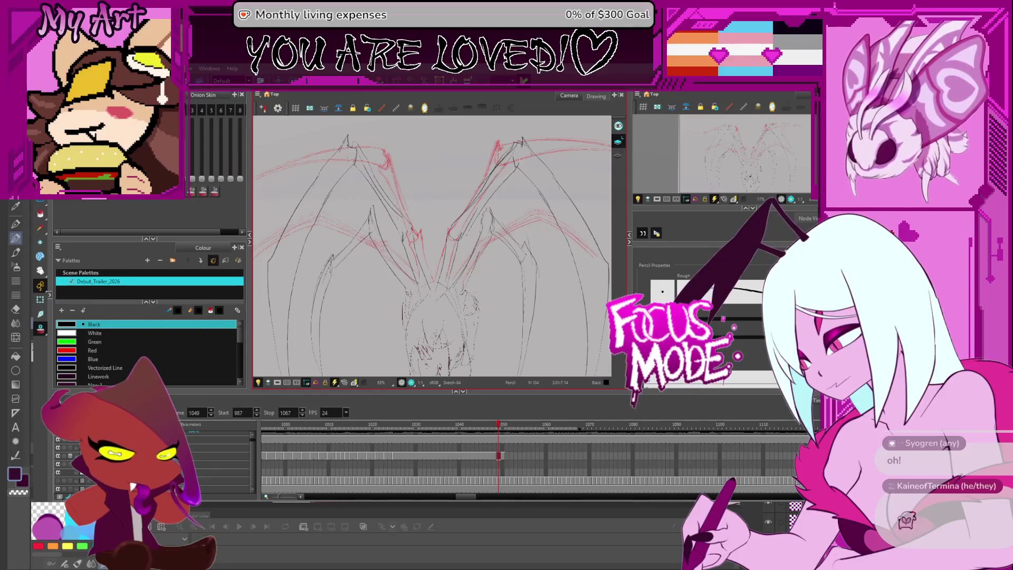
scroll(480, 216, down, 5)
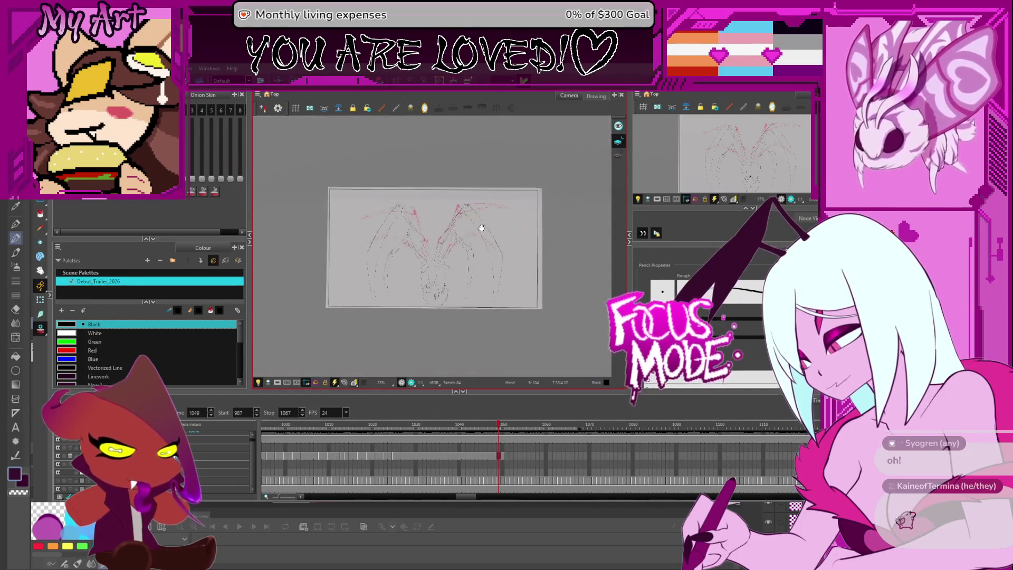
scroll(481, 226, up, 4)
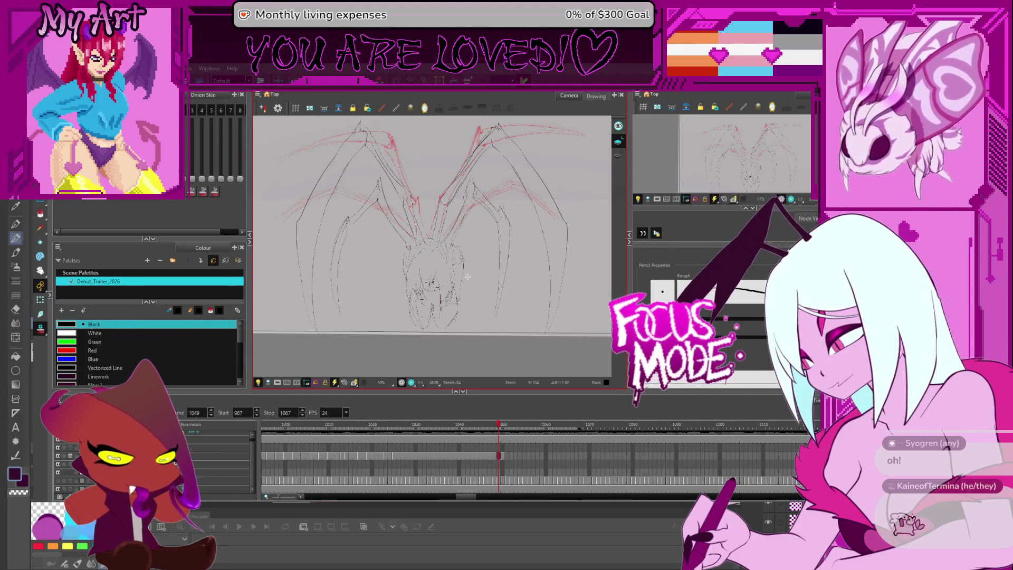
key(comma)
key(comma)
key(comma)
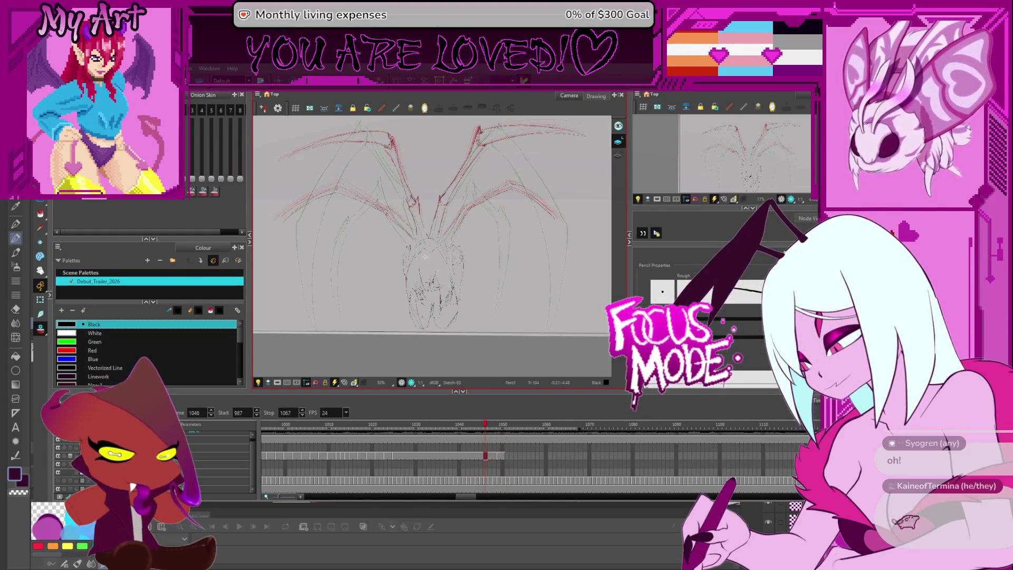
Flip between neighbouring wing frames and settle on frame 1050.
key(period)
scroll(422, 243, up, 1)
drag(410, 235, 458, 237)
key(period)
key(period)
key(period)
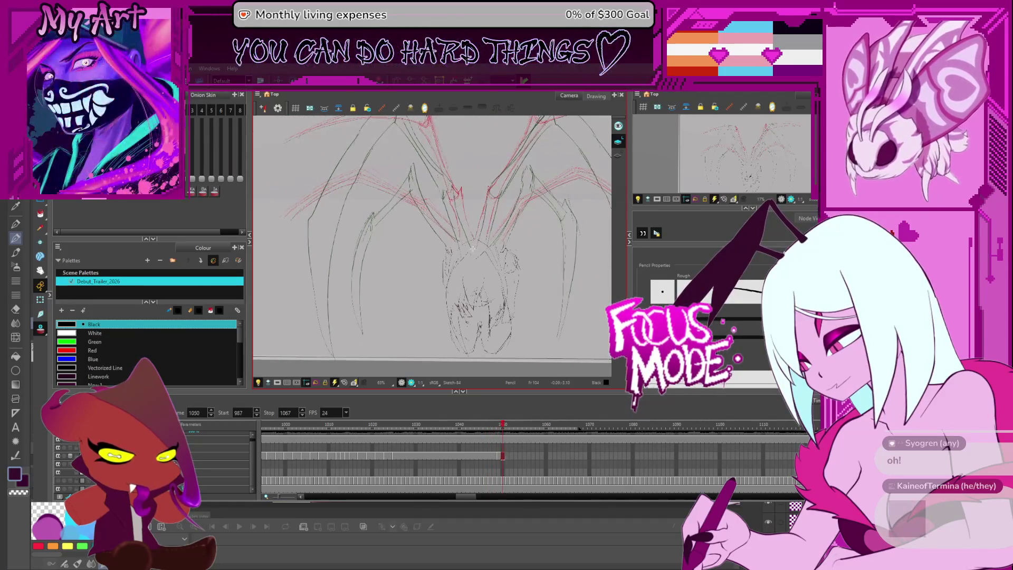
key(comma)
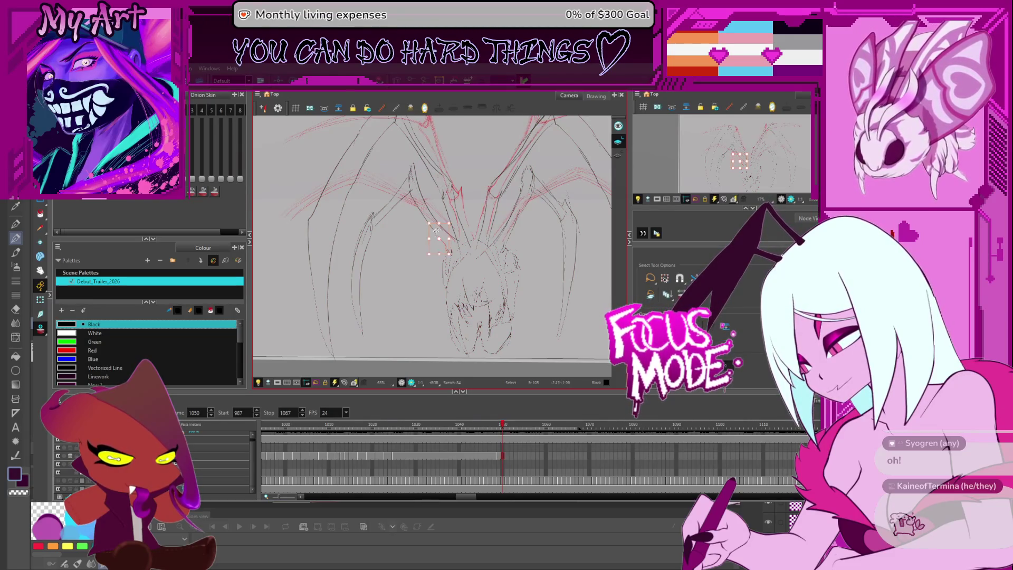
Resize the inner wing strokes and reshape the red right-wing strokes on frame 1050.
drag(438, 230, 455, 243)
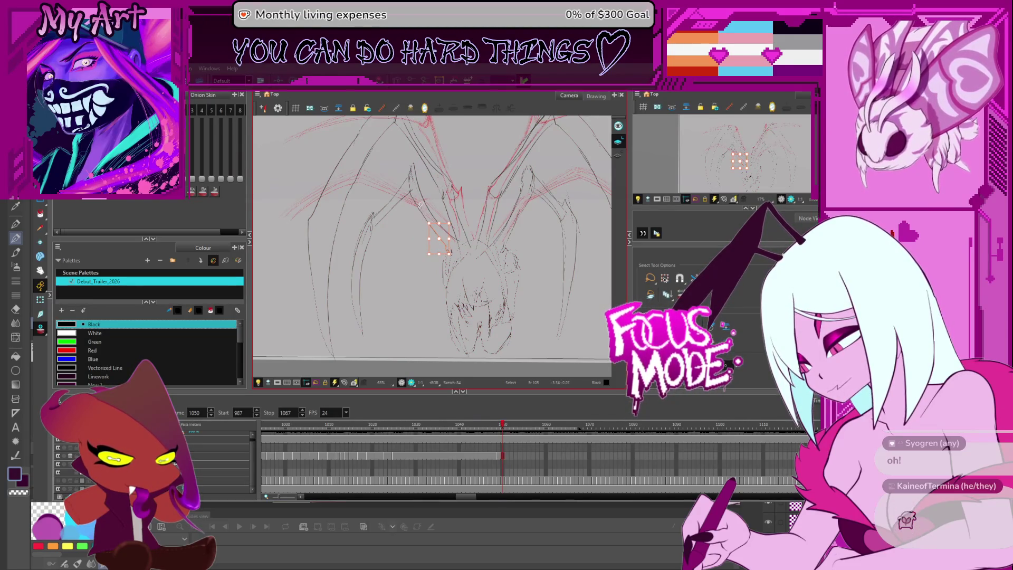
drag(446, 254, 449, 253)
click(465, 230)
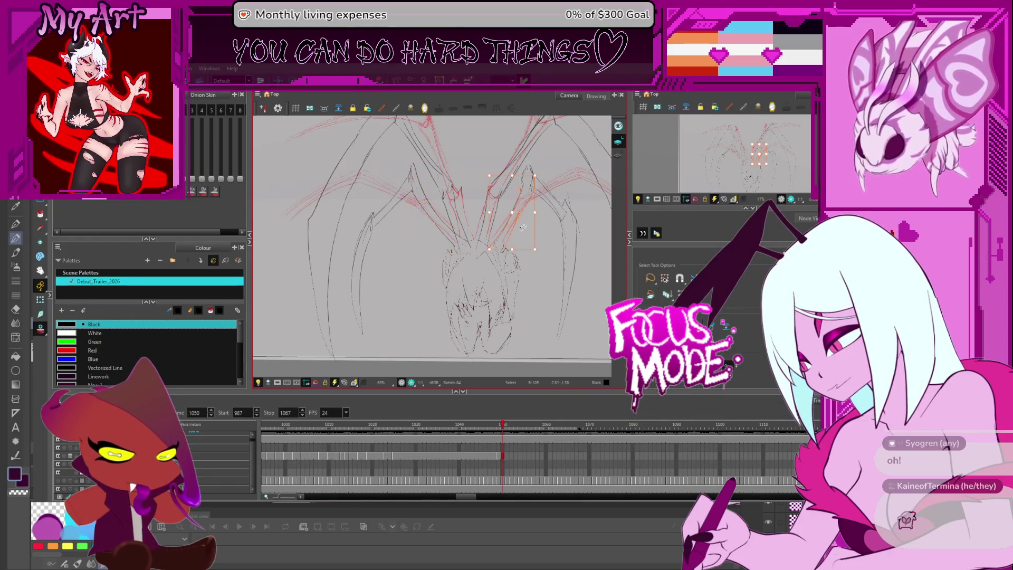
drag(522, 253, 520, 277)
Compare against frame 1048, then select the right wing's inner strokes on frame 1051.
key(comma)
key(comma)
key(comma)
key(comma)
scroll(432, 250, up, 3)
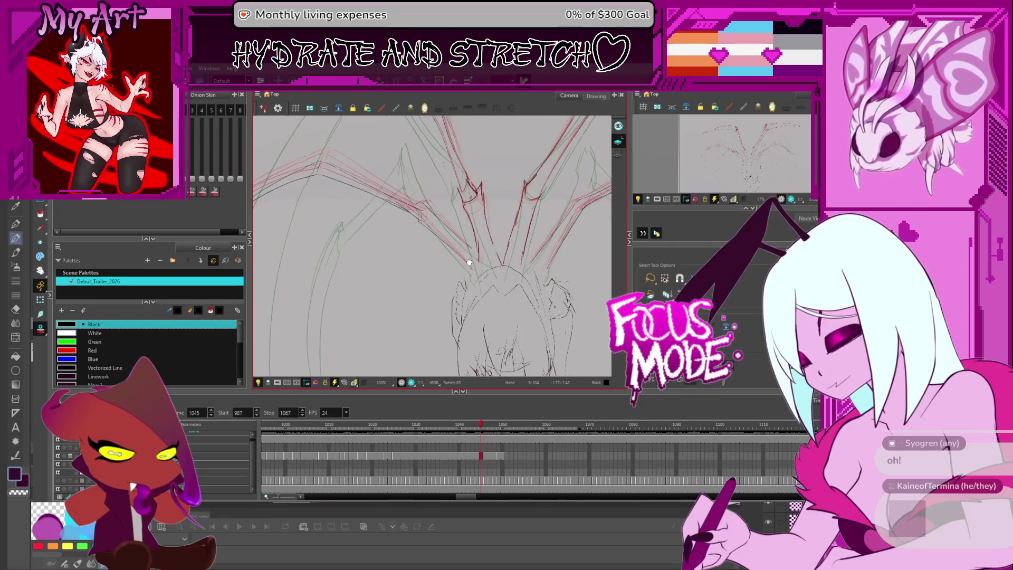
key(period)
key(period)
key(period)
key(period)
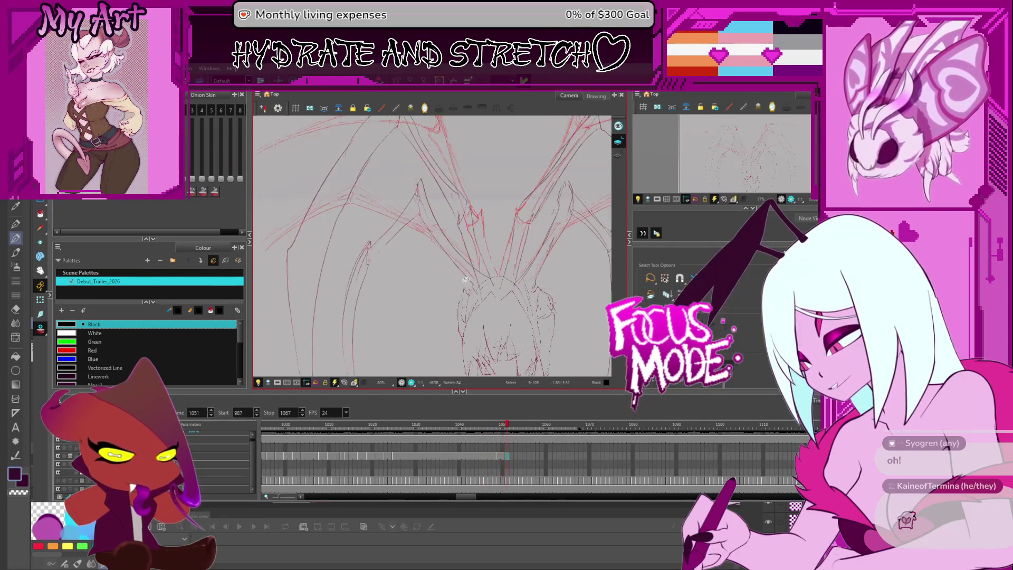
key(period)
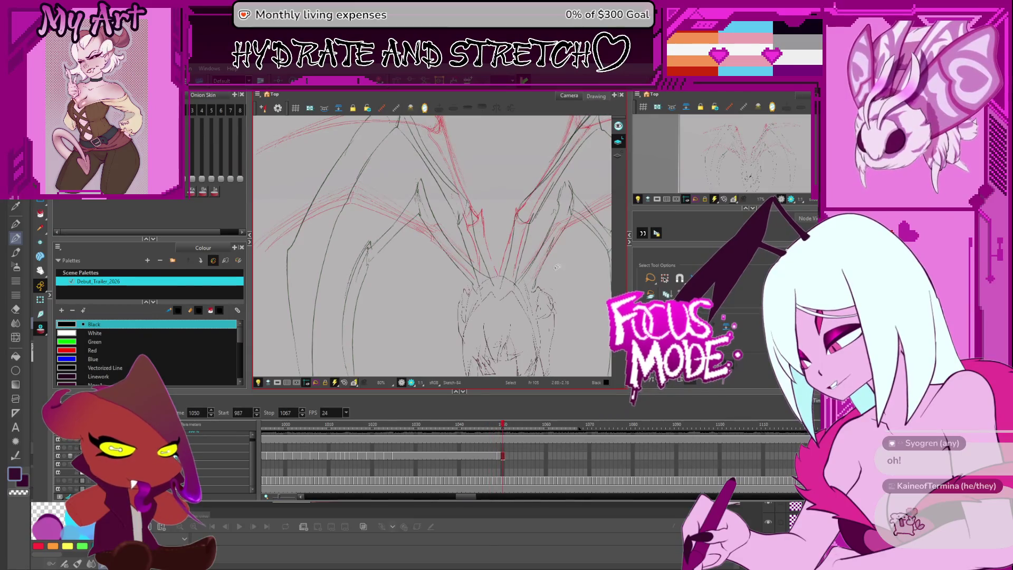
drag(537, 246, 559, 277)
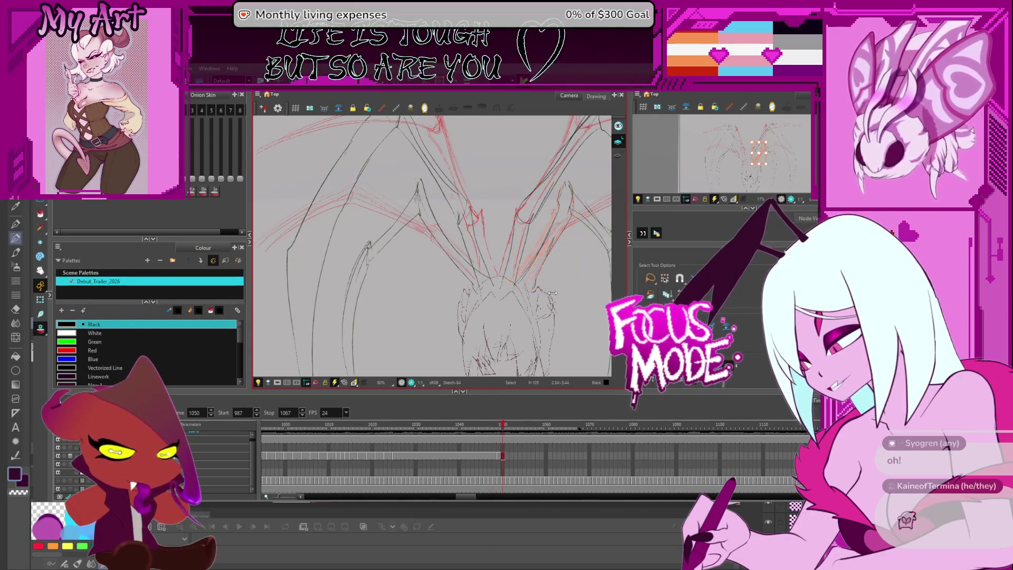
Flip back through earlier wing drawings to frame 1037 and forward again to 1052.
key(comma)
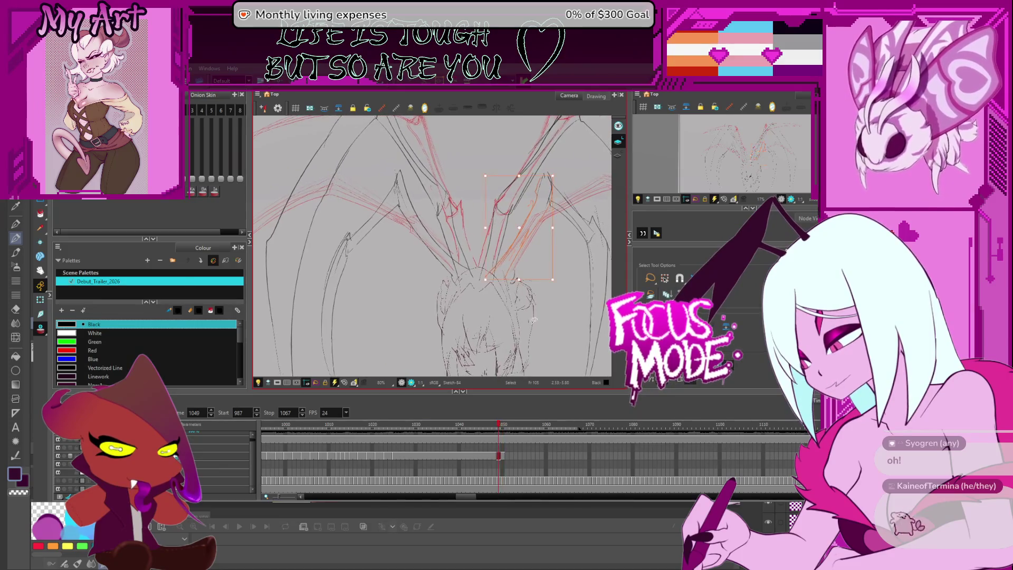
key(comma)
key(comma)
key(comma)
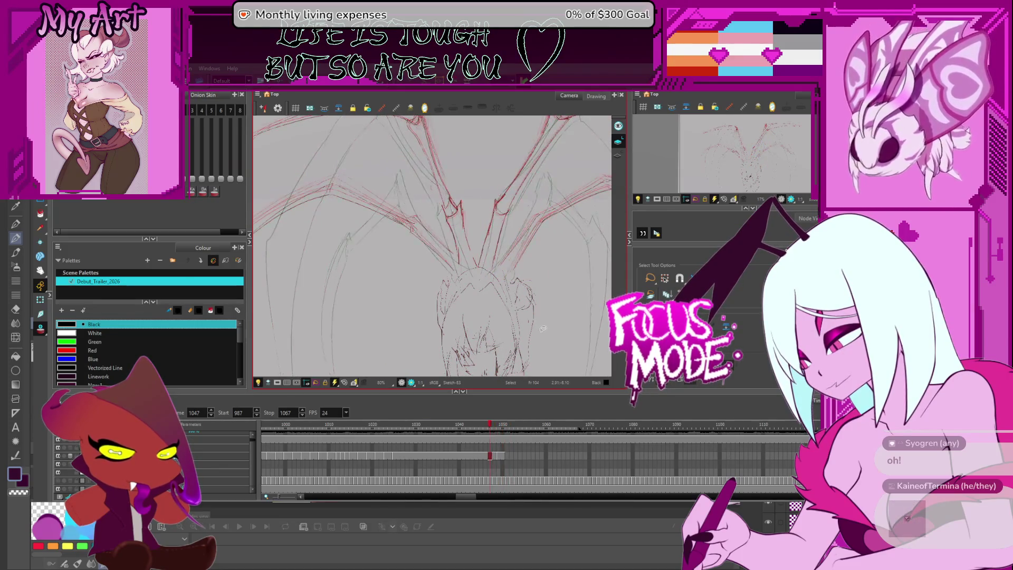
key(comma)
key(comma)
key(comma)
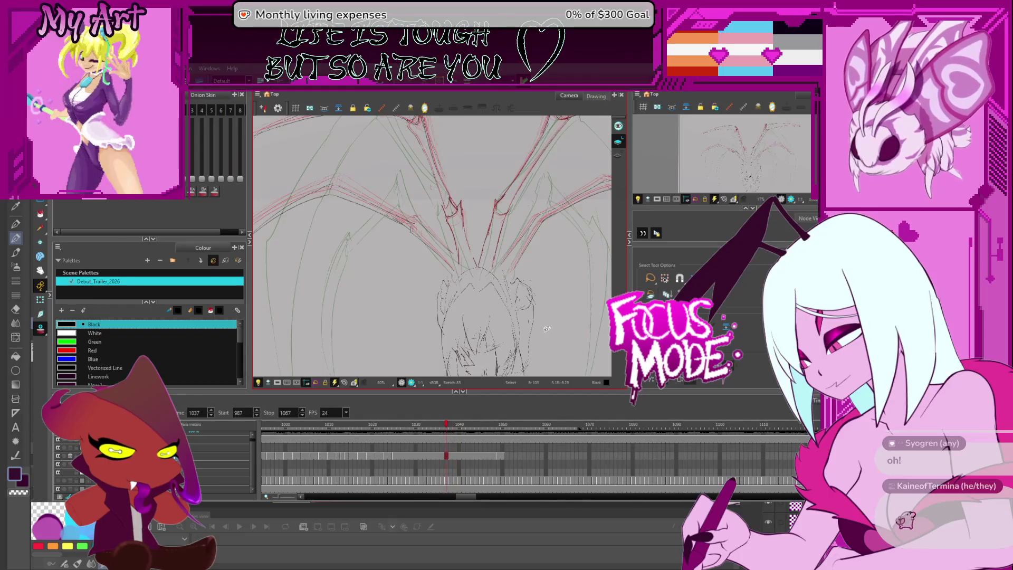
key(period)
key(period)
key(period)
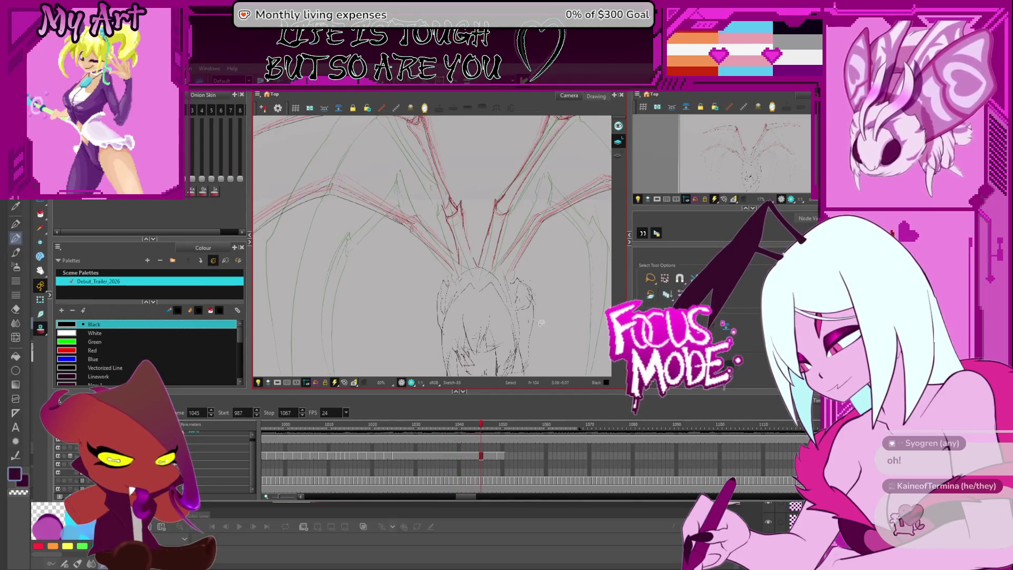
key(period)
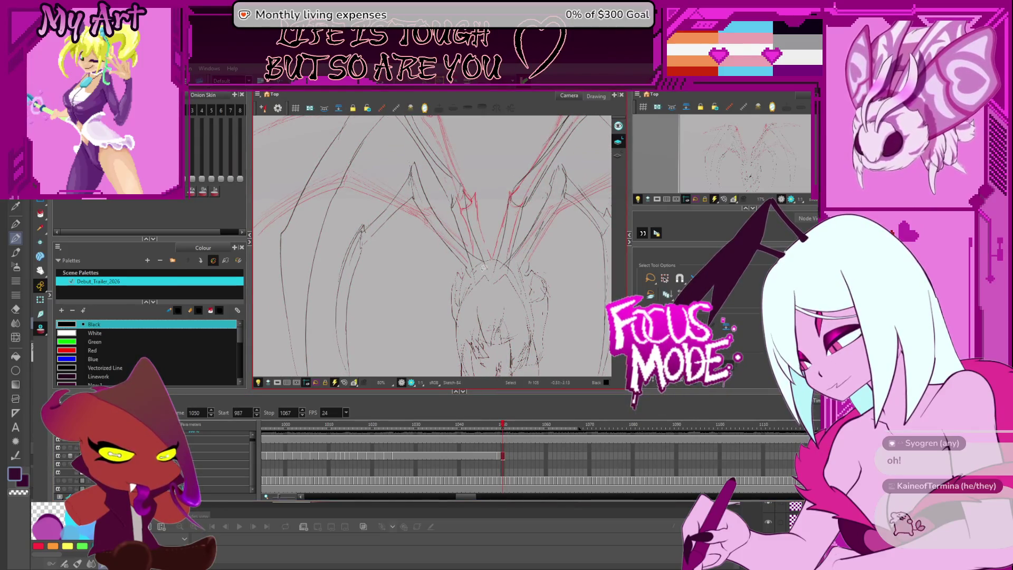
mouse_move(474, 251)
mouse_down()
mouse_move(484, 280)
mouse_move(461, 277)
mouse_up()
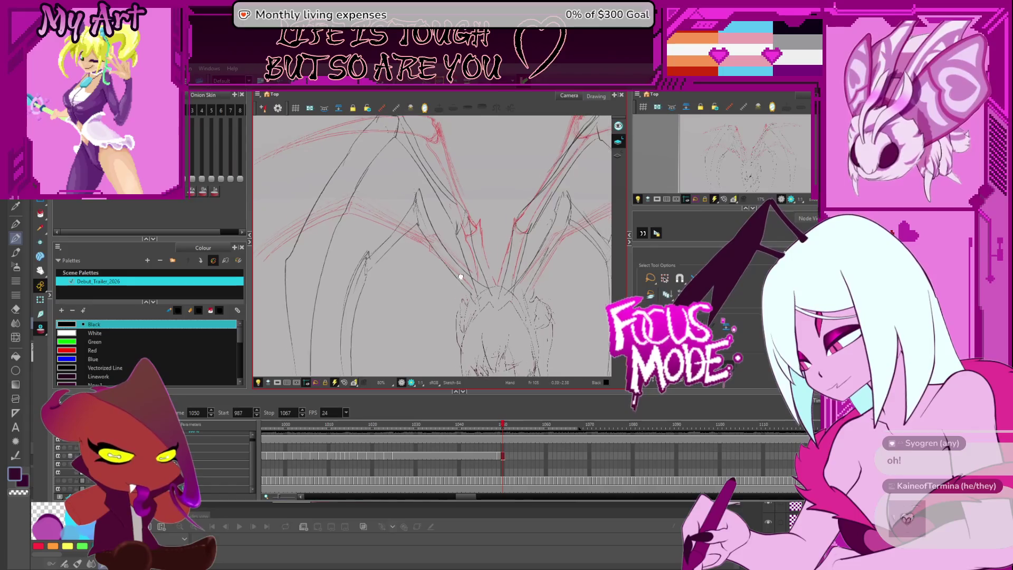
key(period)
key(period)
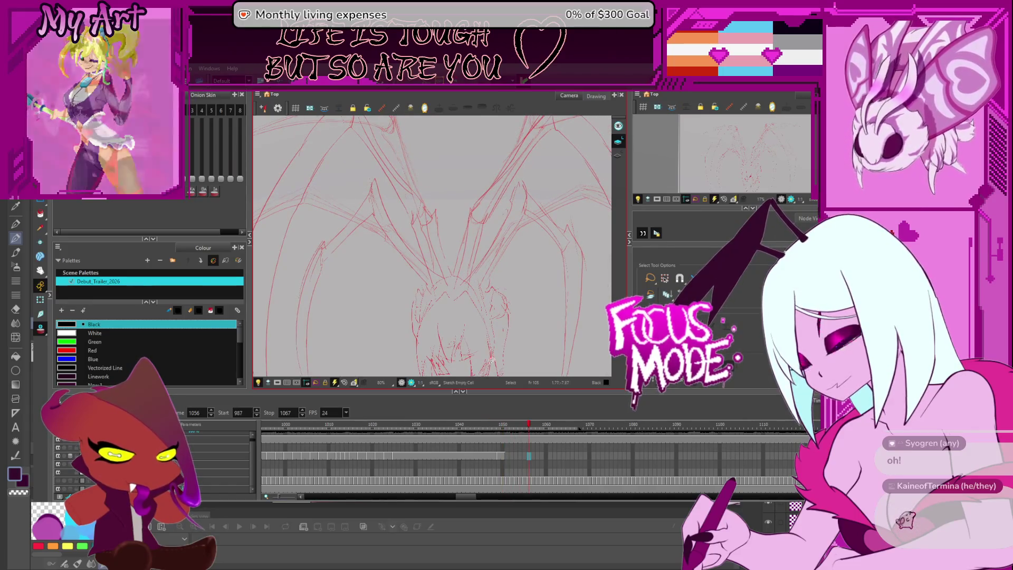
scroll(463, 307, down, 3)
Scrub the timeline from frame 1012 forward through the wing frames to 1046.
scroll(443, 296, up, 2)
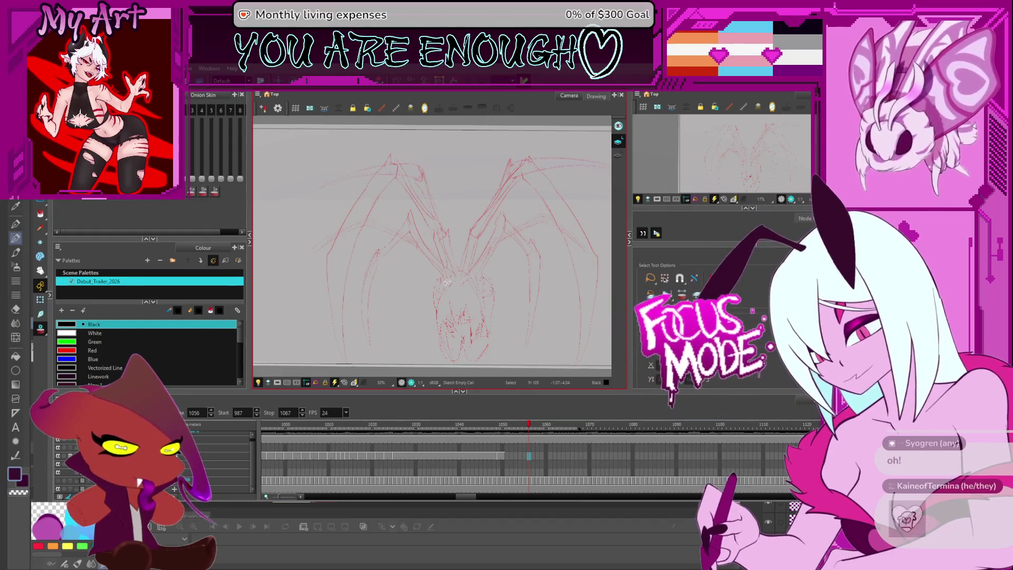
key(comma)
key(comma)
key(comma)
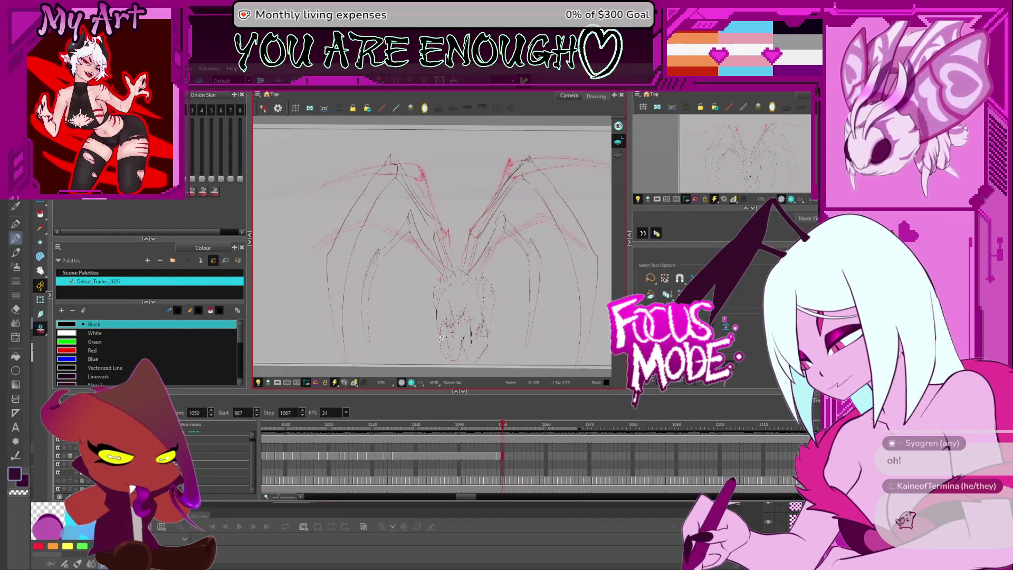
key(comma)
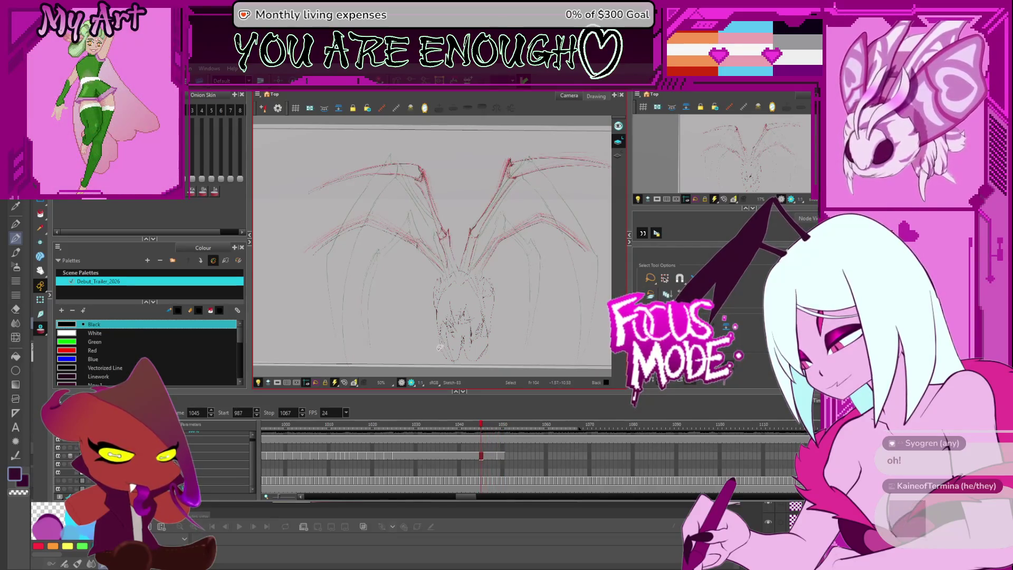
click(337, 436)
drag(324, 435, 502, 467)
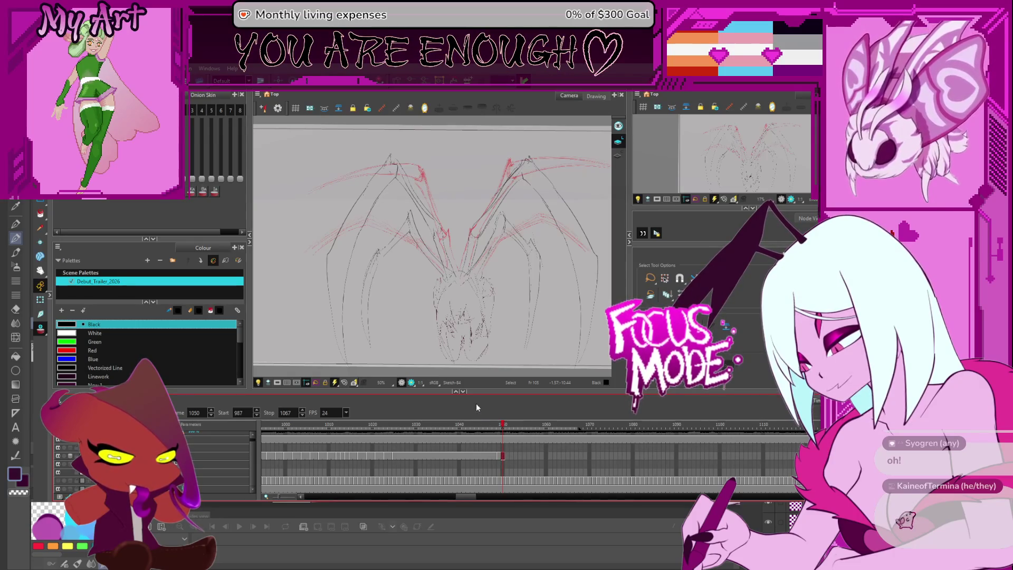
scroll(508, 441, up, 2)
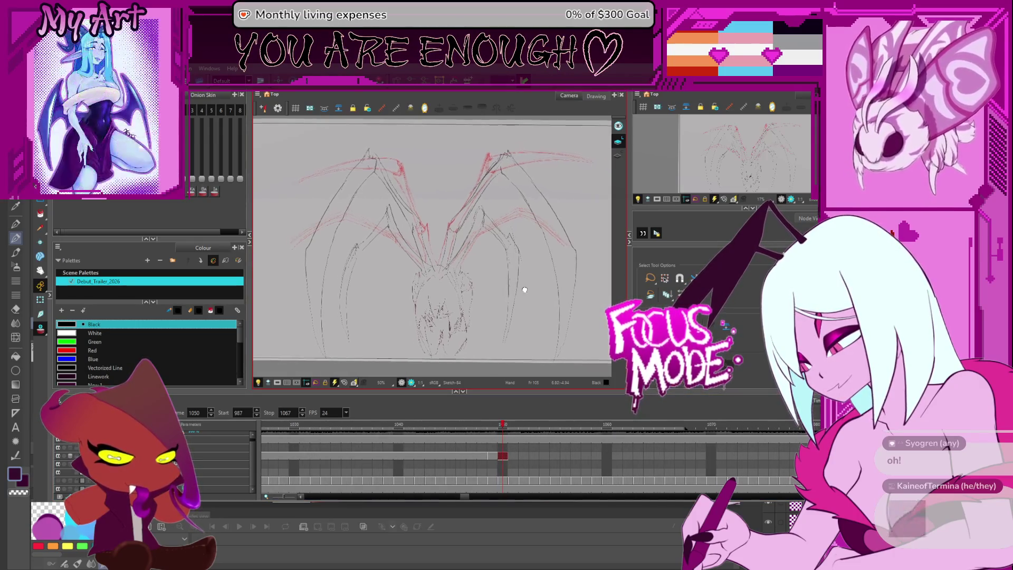
Check frames 1053–1060, settle on frame 1050 and enlarge the timeline around it.
key(Right)
key(Right)
key(Right)
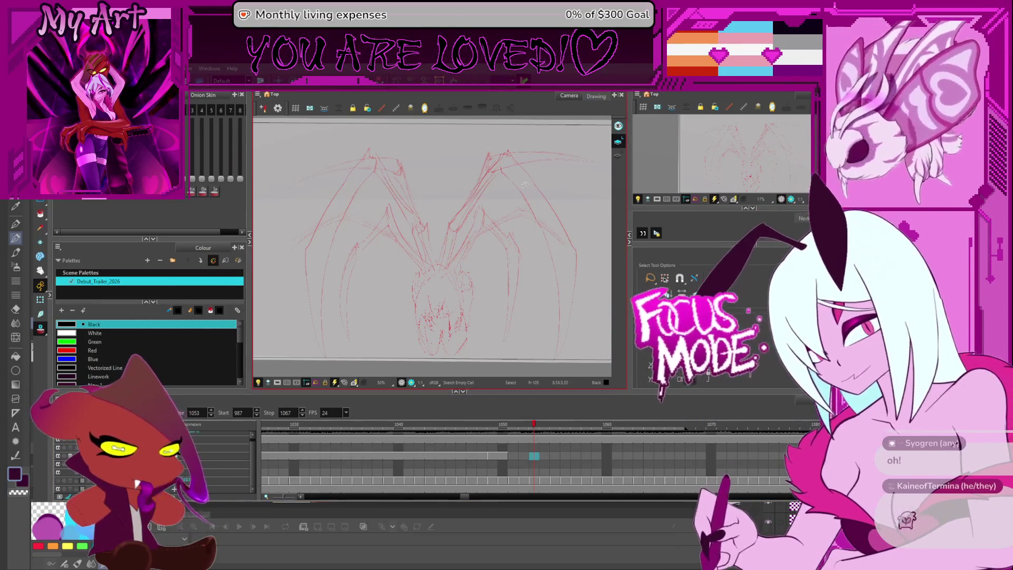
key(period)
key(period)
key(period)
key(period)
key(period)
key(comma)
key(comma)
key(comma)
click(499, 457)
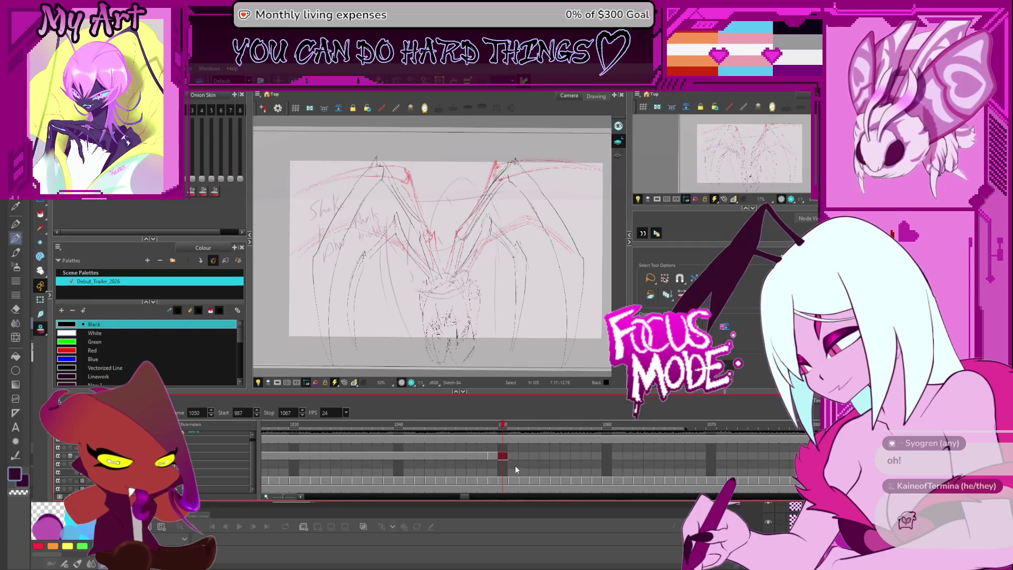
key(comma)
key(comma)
key(comma)
key(period)
key(period)
key(period)
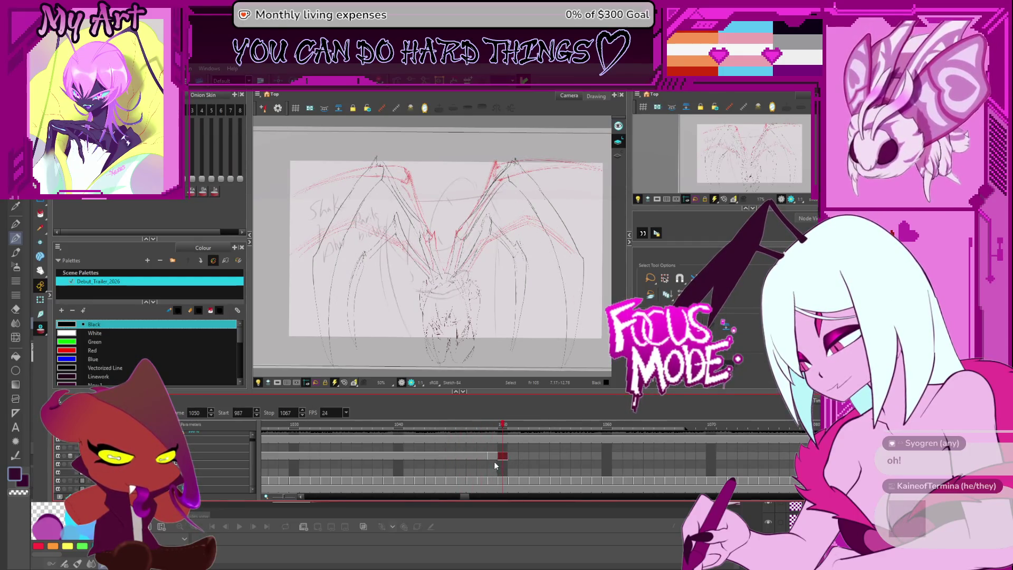
key(2)
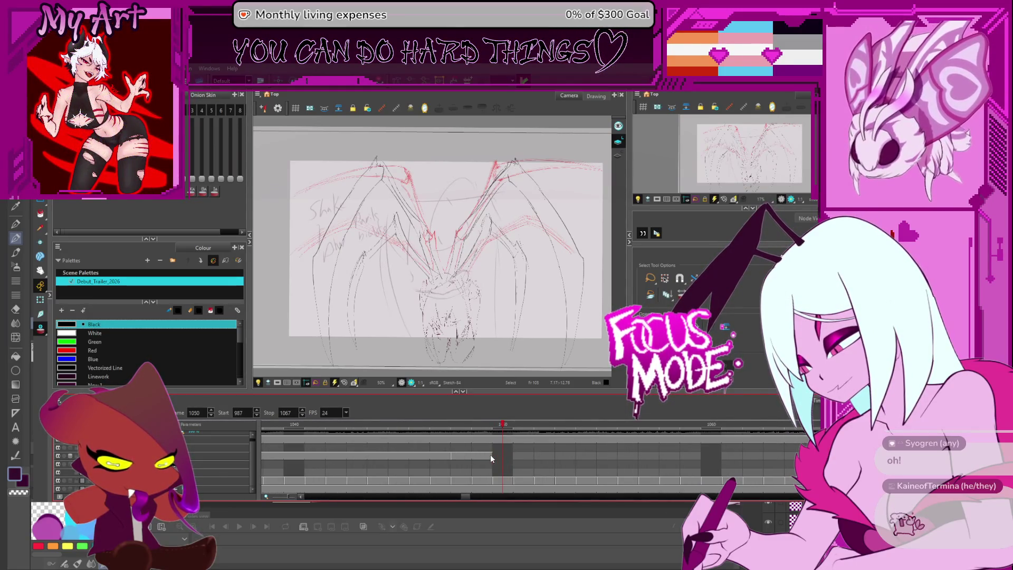
click(504, 454)
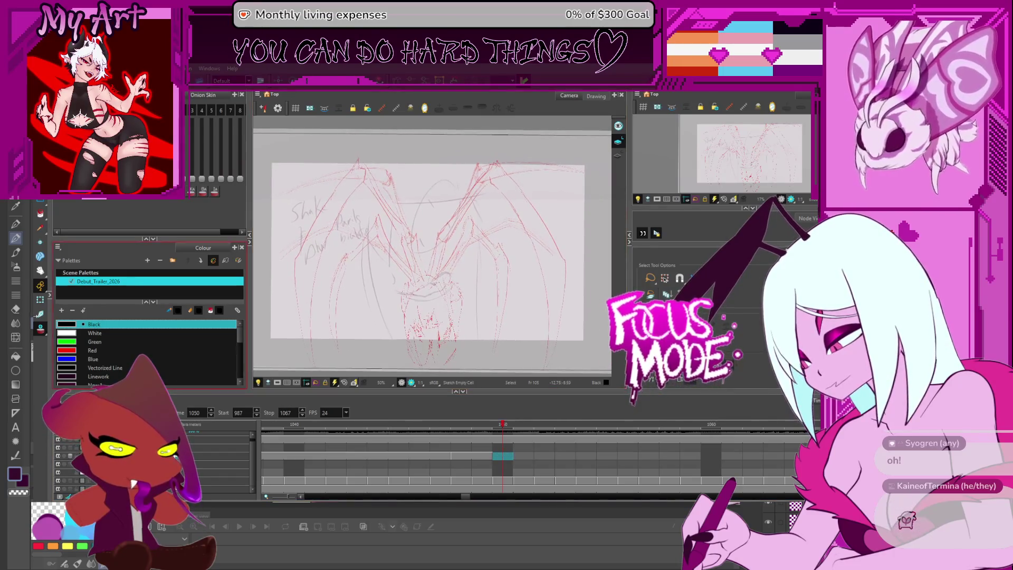
Turn off Onion Skin so the frame-1050 face sketch and notes show alone.
click(40, 328)
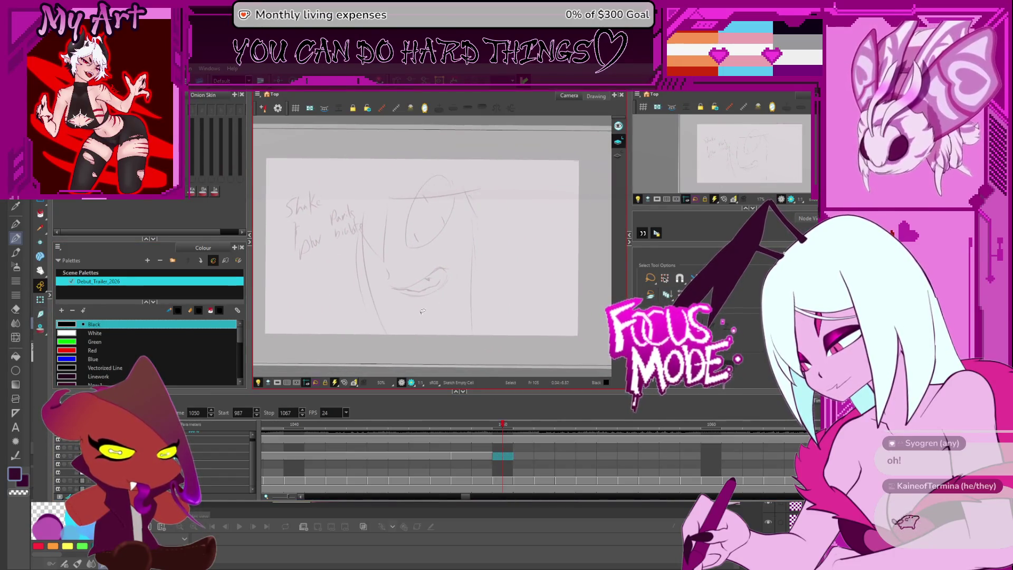
key(alt+1)
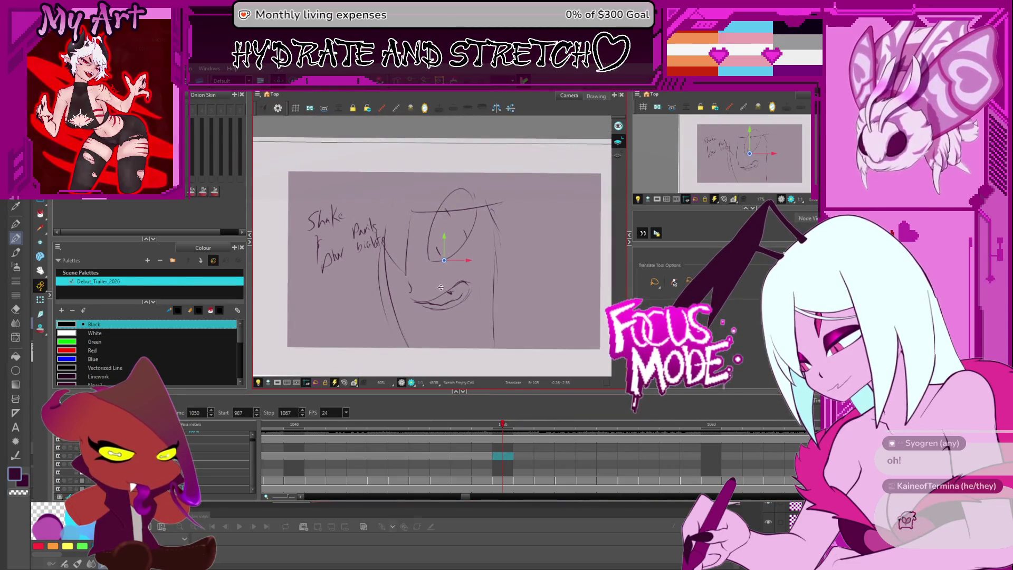
key(alt+slash)
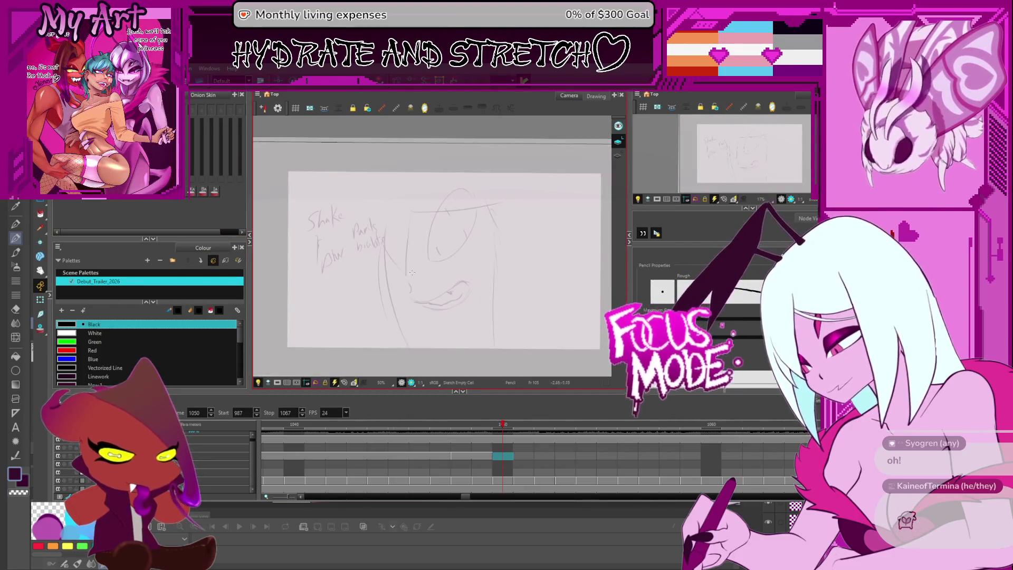
scroll(452, 333, down, 1)
scroll(456, 305, up, 1)
key(alt+s)
drag(400, 296, 388, 299)
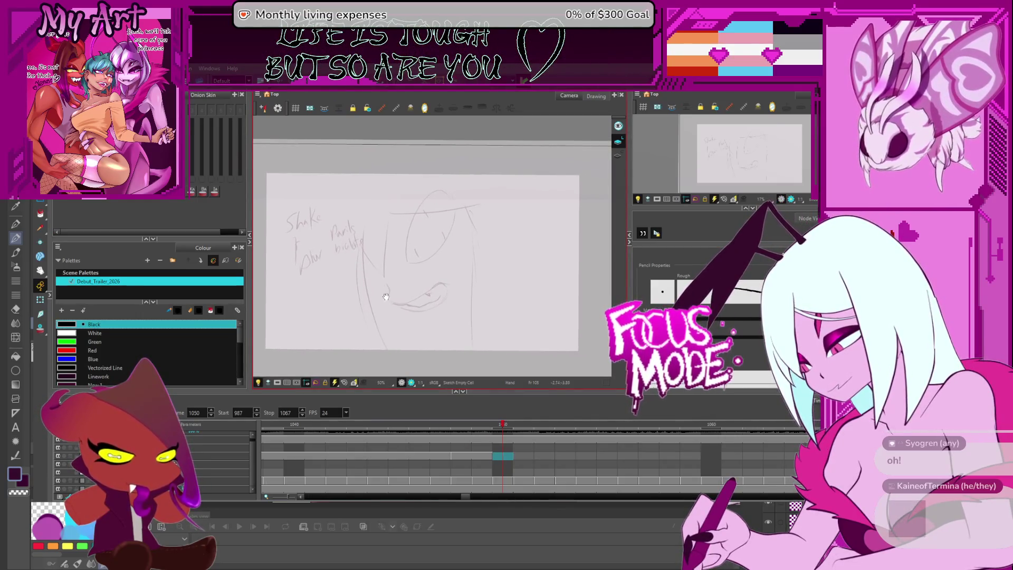
drag(516, 257, 468, 165)
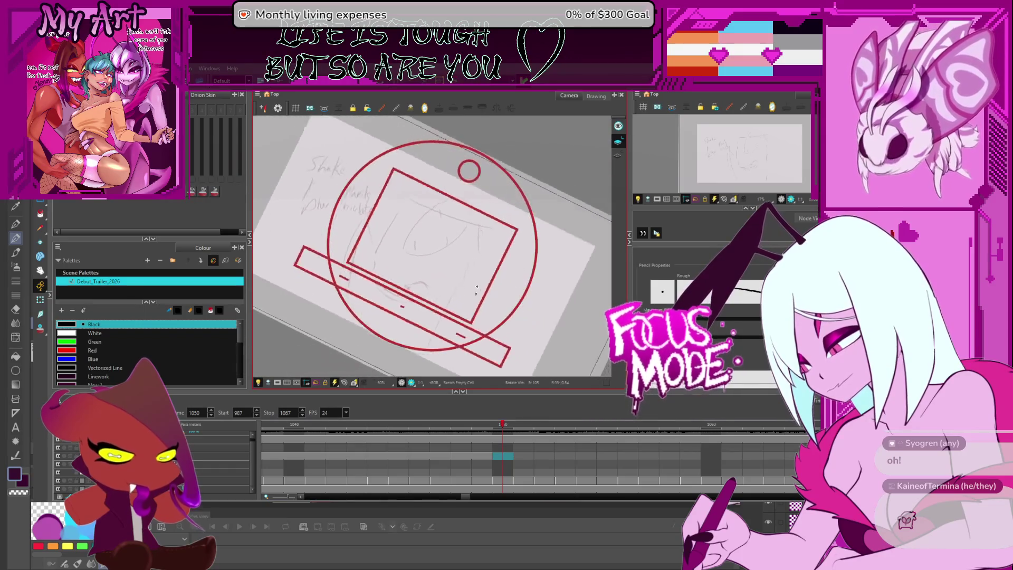
Tilt the canvas and pencil a curve across the face plus the eye curve.
drag(391, 151, 415, 328)
drag(420, 262, 446, 224)
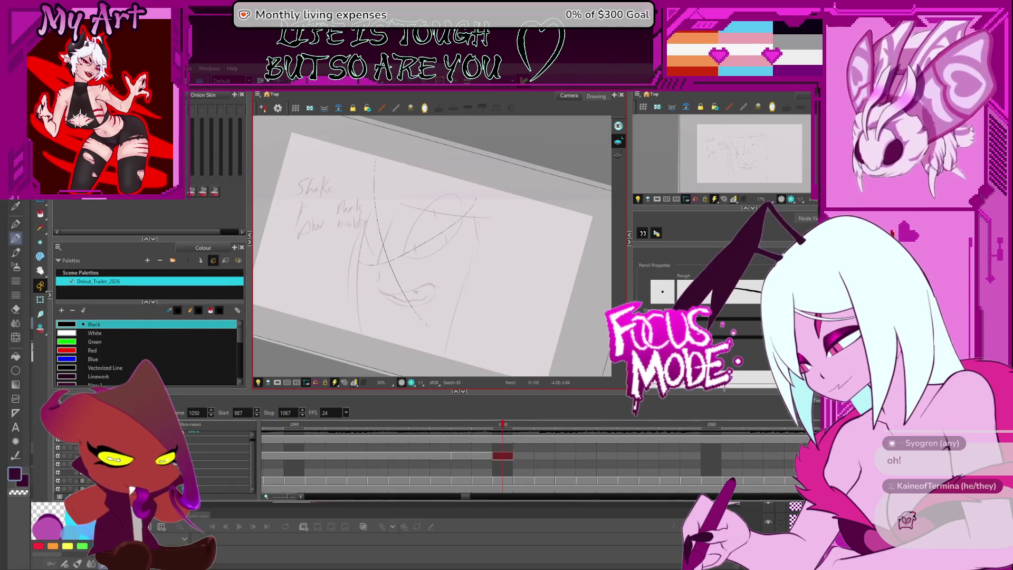
drag(366, 262, 478, 221)
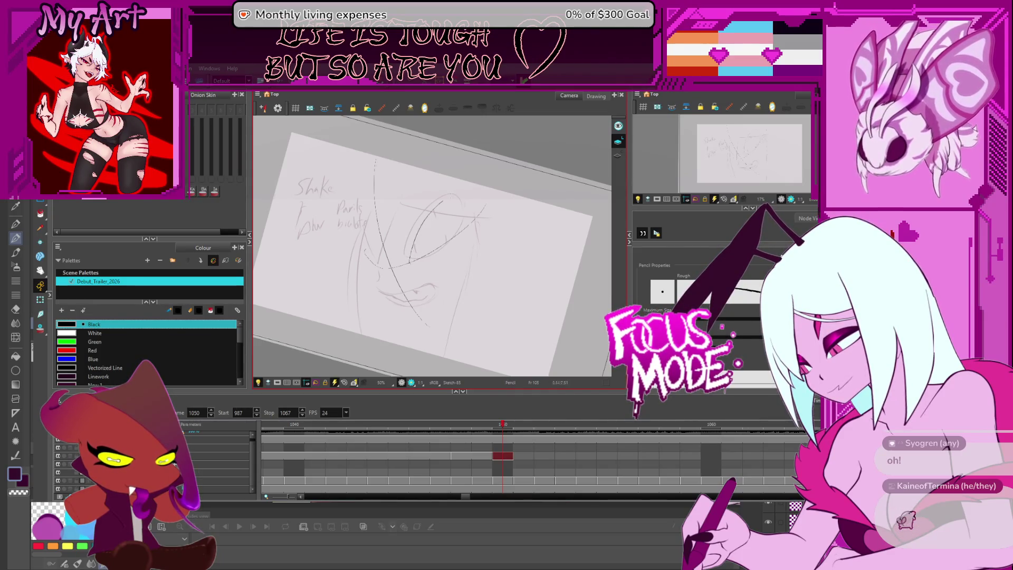
drag(415, 250, 442, 207)
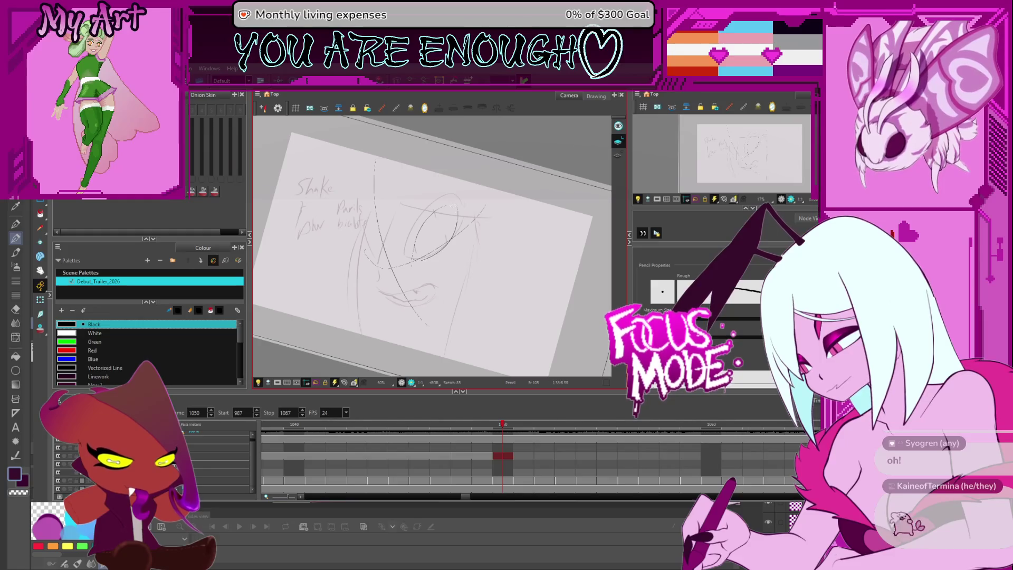
Recentre the face sketch and pick the Ellipse tool for the eye circle.
mouse_move(421, 289)
mouse_down()
mouse_move(412, 257)
mouse_move(393, 257)
mouse_up()
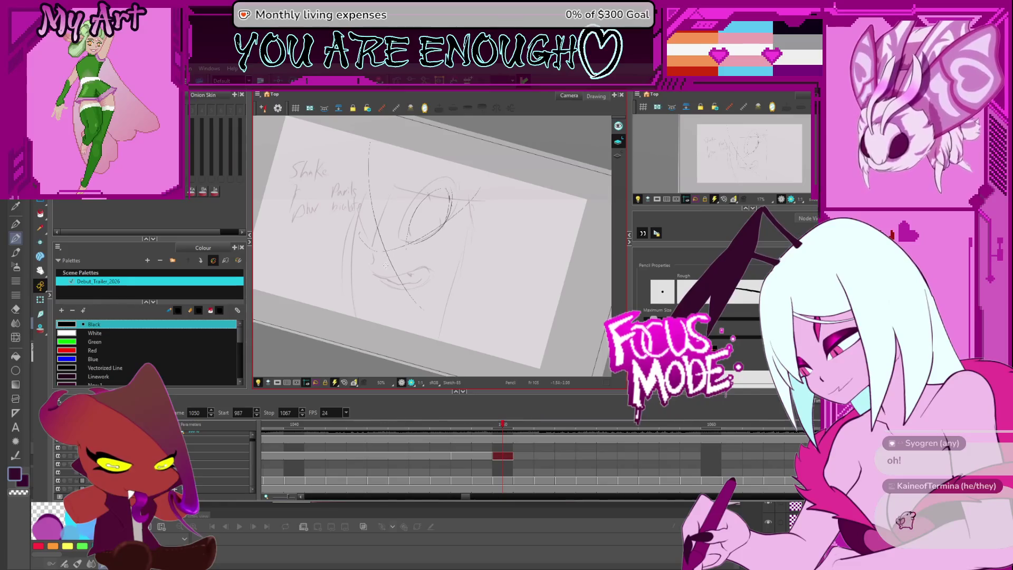
mouse_move(511, 269)
mouse_down()
mouse_move(445, 256)
mouse_move(402, 262)
mouse_up()
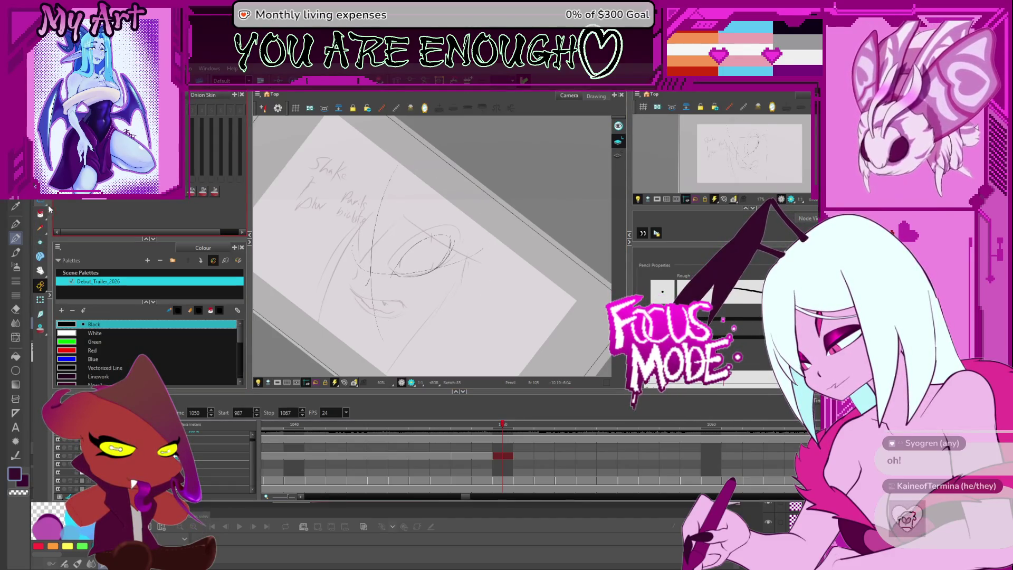
key(alt+=)
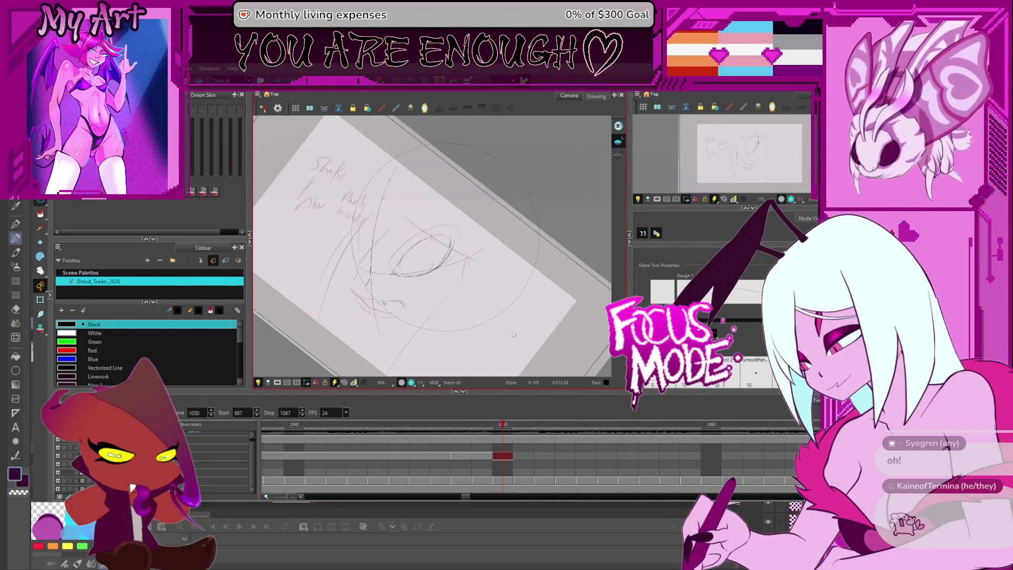
Rotate the circle around the eye and nudge its bottom edge up with Contour Editor.
key(alt+s)
key(ctrl+a)
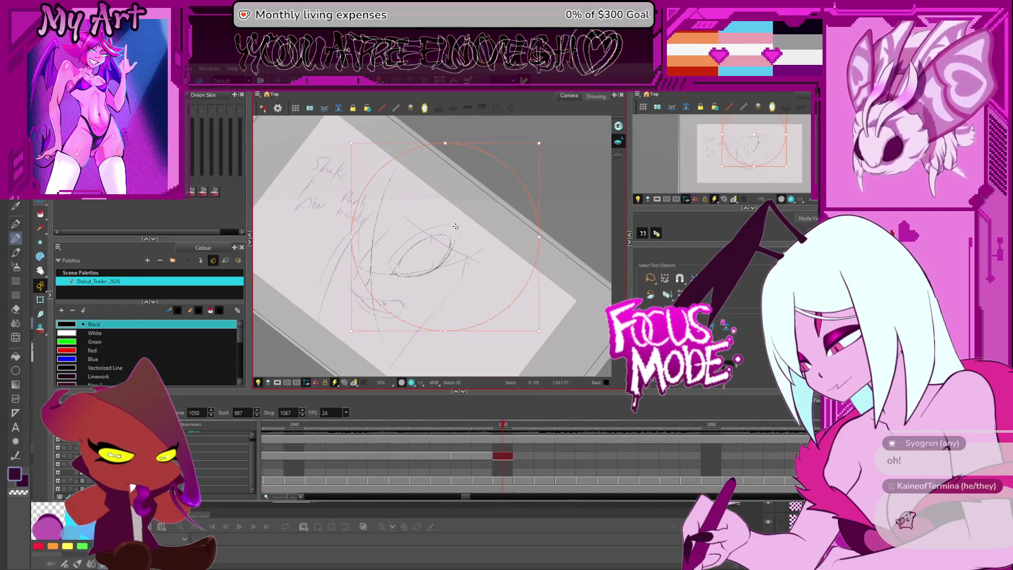
mouse_move(539, 143)
mouse_down()
mouse_move(520, 157)
mouse_move(526, 148)
mouse_up()
key(alt+q)
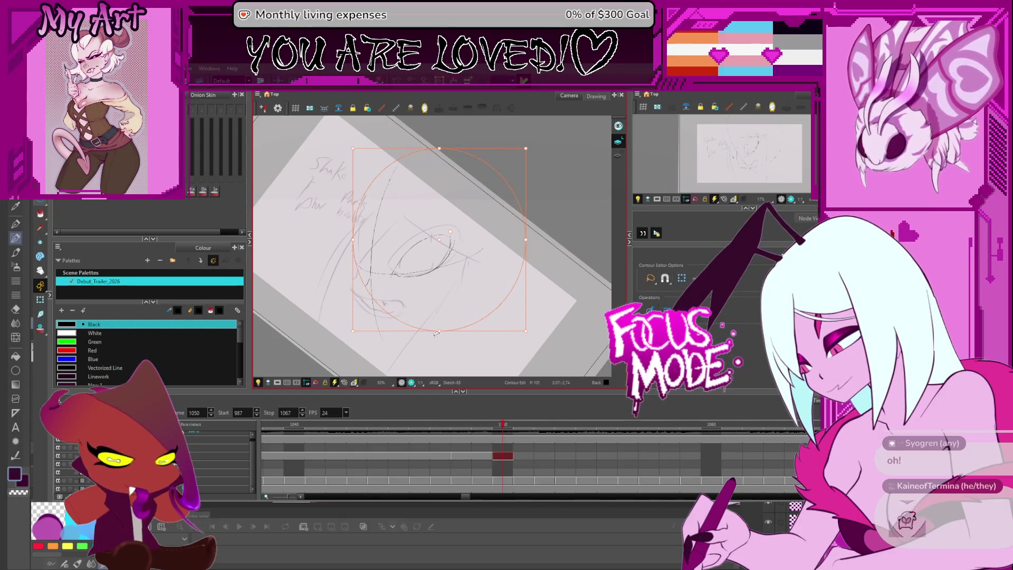
drag(436, 333, 439, 329)
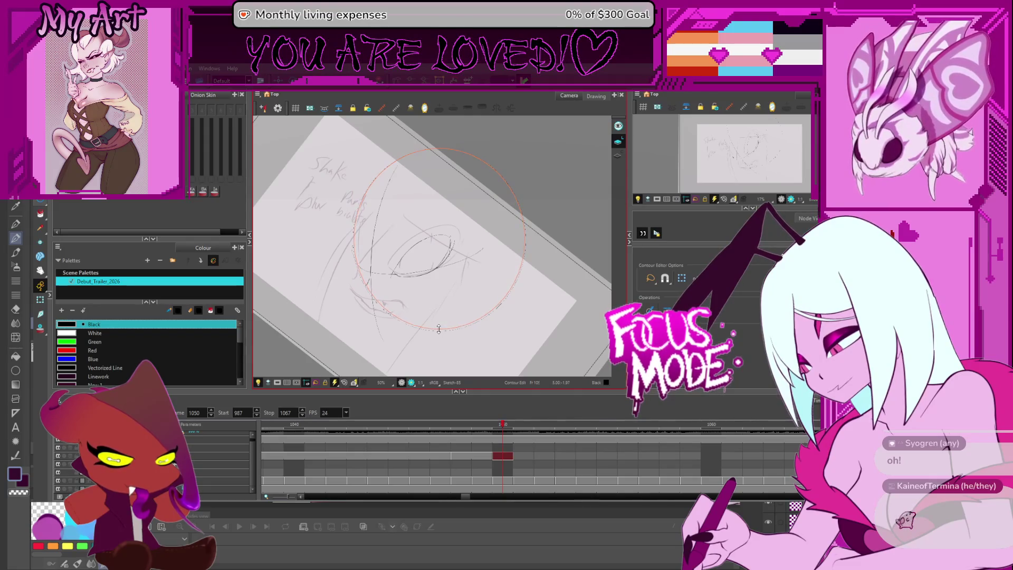
key(alt+/)
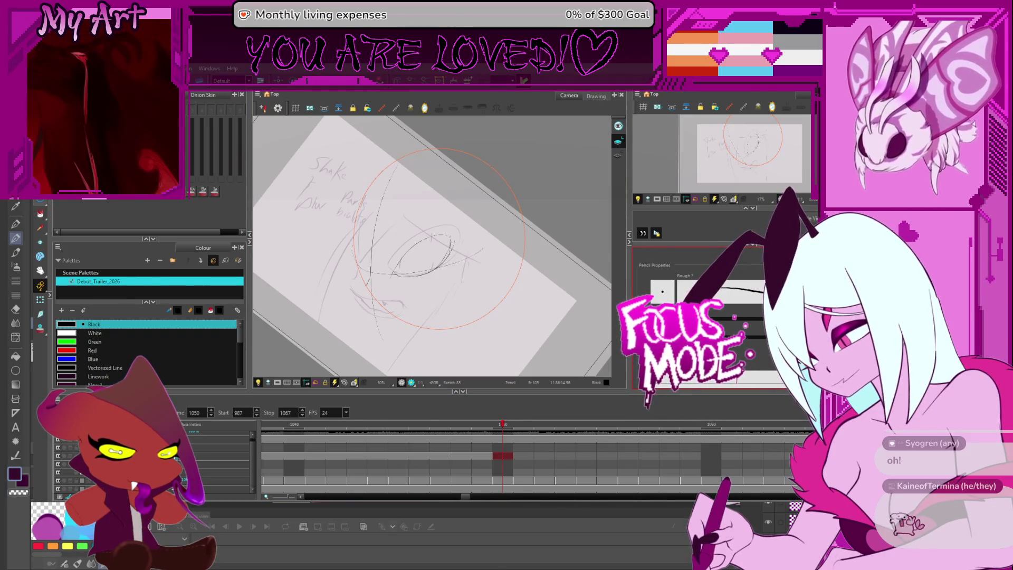
Shift the sketch strokes slightly left and enlarge the eye stroke toward the top-right.
mouse_move(444, 316)
mouse_down()
mouse_move(527, 267)
mouse_move(452, 230)
mouse_move(397, 279)
mouse_move(420, 270)
mouse_up()
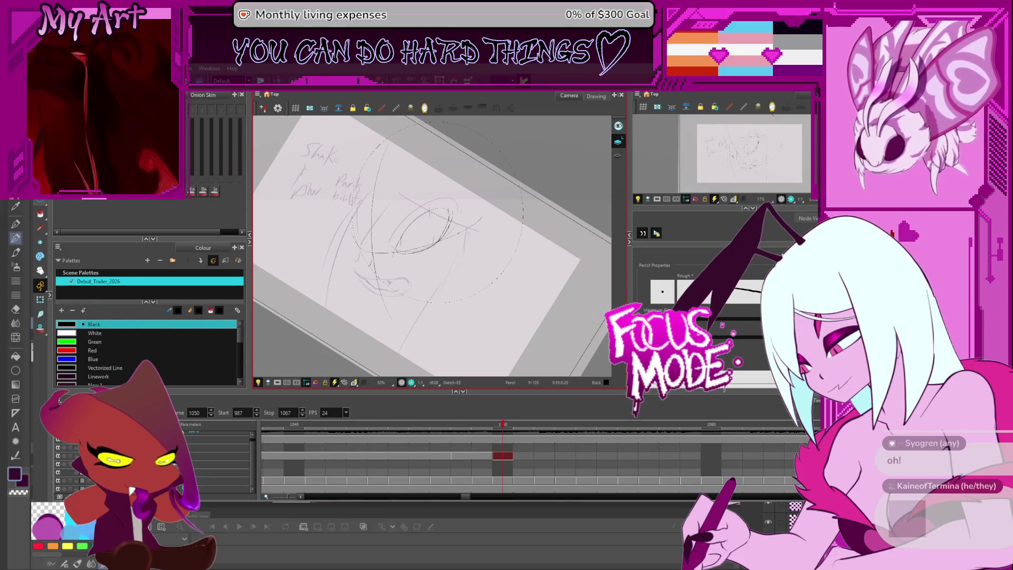
key(alt+s)
click(397, 206)
drag(444, 223, 442, 231)
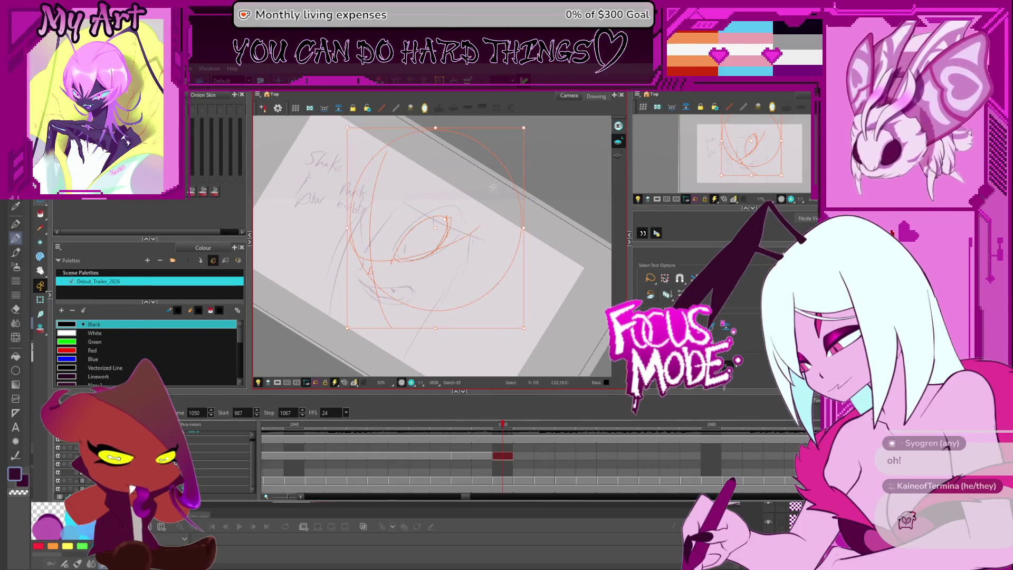
click(436, 254)
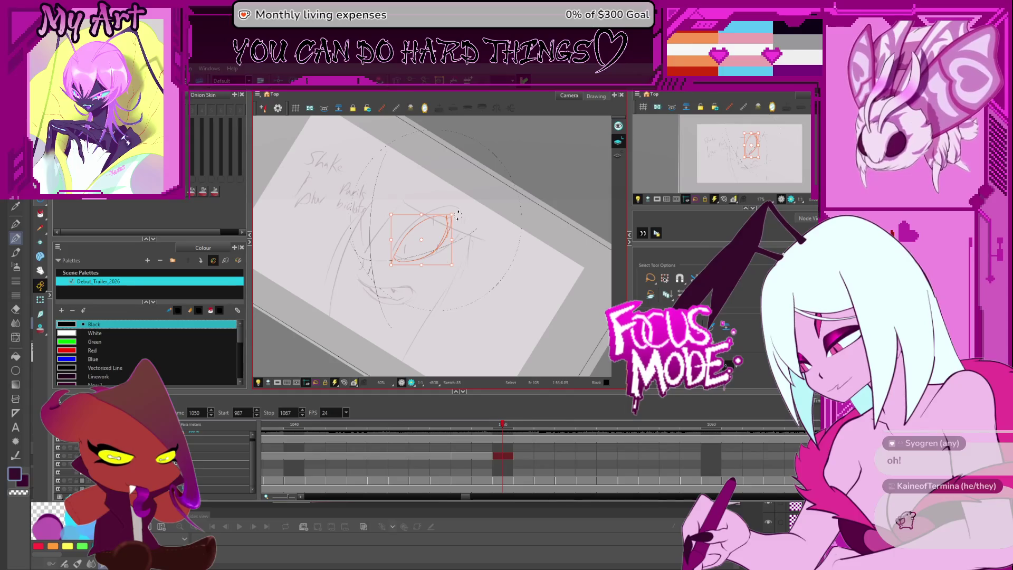
key(alt+q)
drag(456, 211, 426, 238)
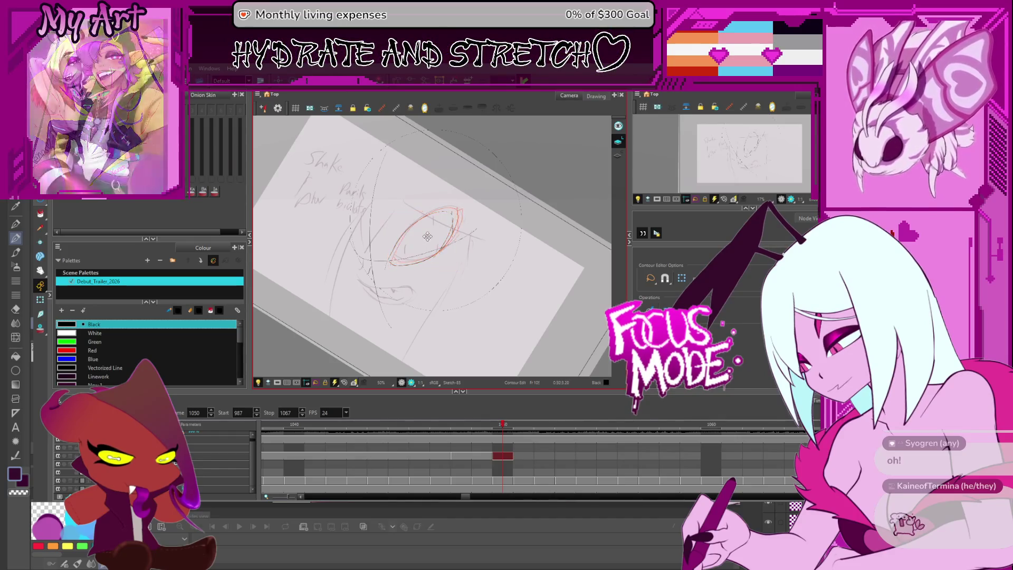
key(alt+x)
Move the circle slightly left and down so it frames the enlarged eye.
mouse_move(388, 314)
mouse_down()
mouse_move(373, 304)
mouse_move(382, 311)
mouse_up()
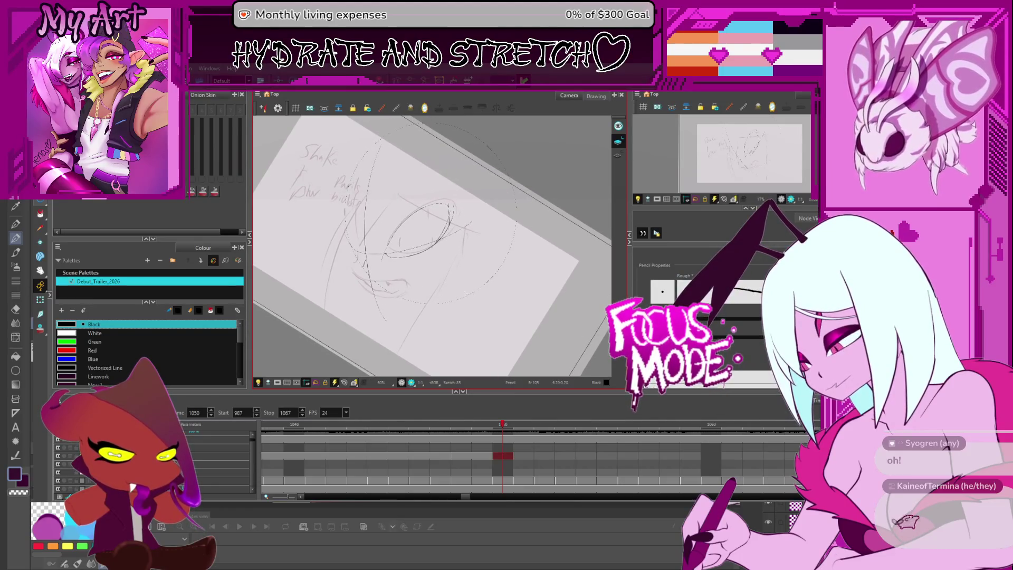
key(alt+s)
click(472, 279)
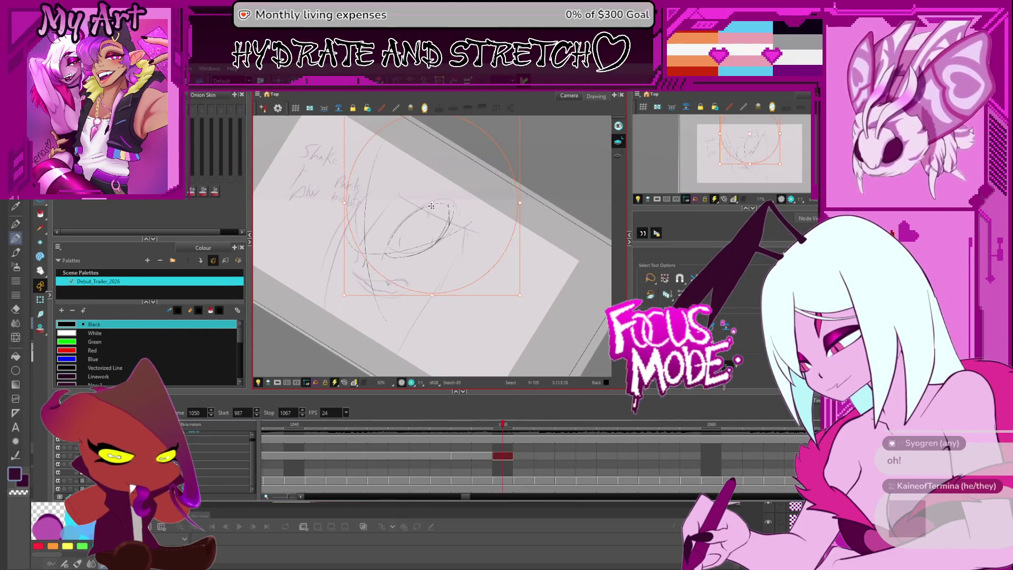
drag(424, 211, 423, 212)
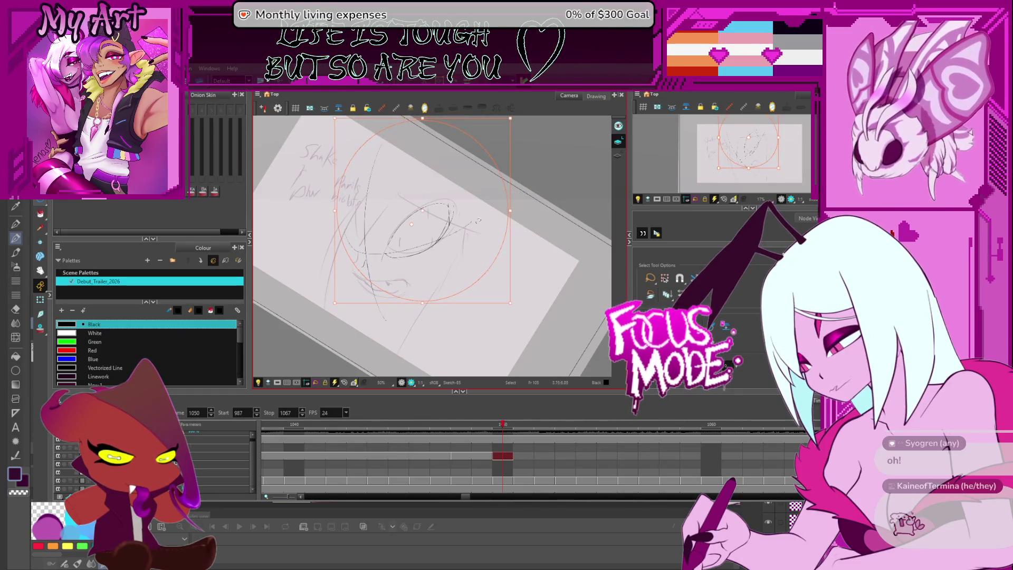
key(alt+x)
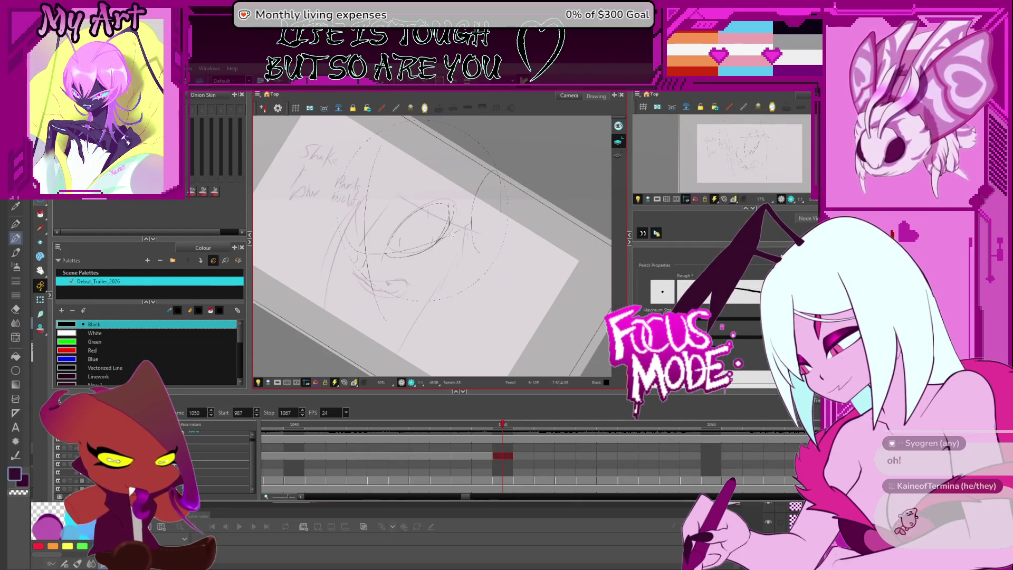
Draw an arc to the right of the eye and two strokes lower on the face.
drag(474, 252, 509, 208)
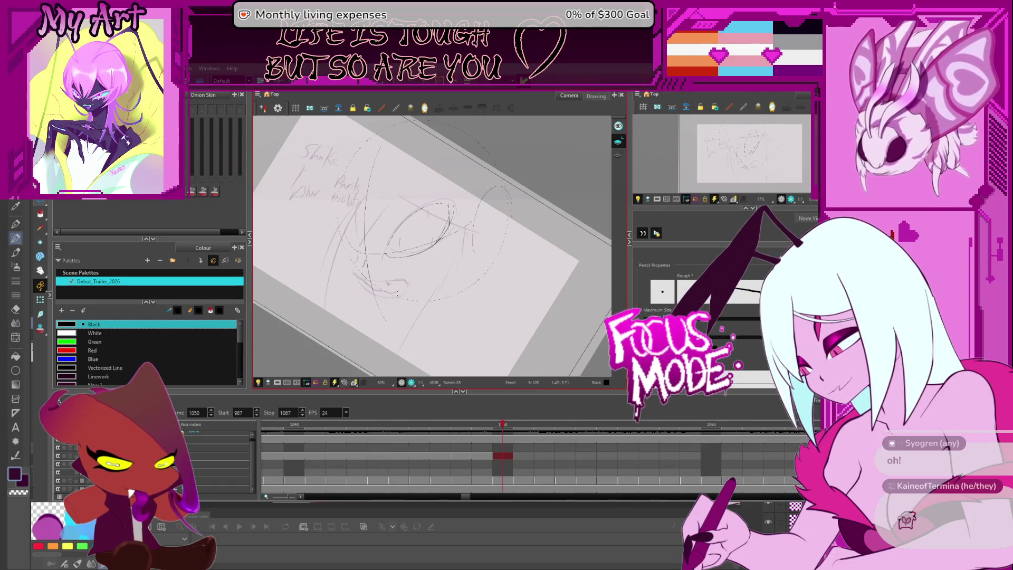
scroll(298, 264, up, 1)
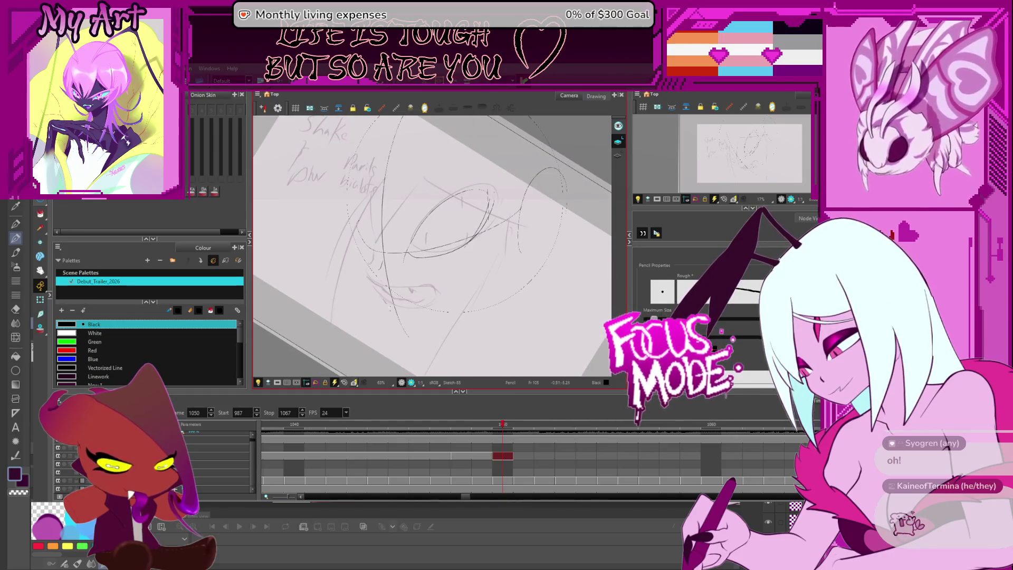
drag(372, 287, 407, 330)
key(alt+s)
drag(366, 268, 374, 303)
Add a short stroke on the face's left side, undoing stray strokes and redrawing it lower.
drag(364, 241, 361, 269)
key(alt+/)
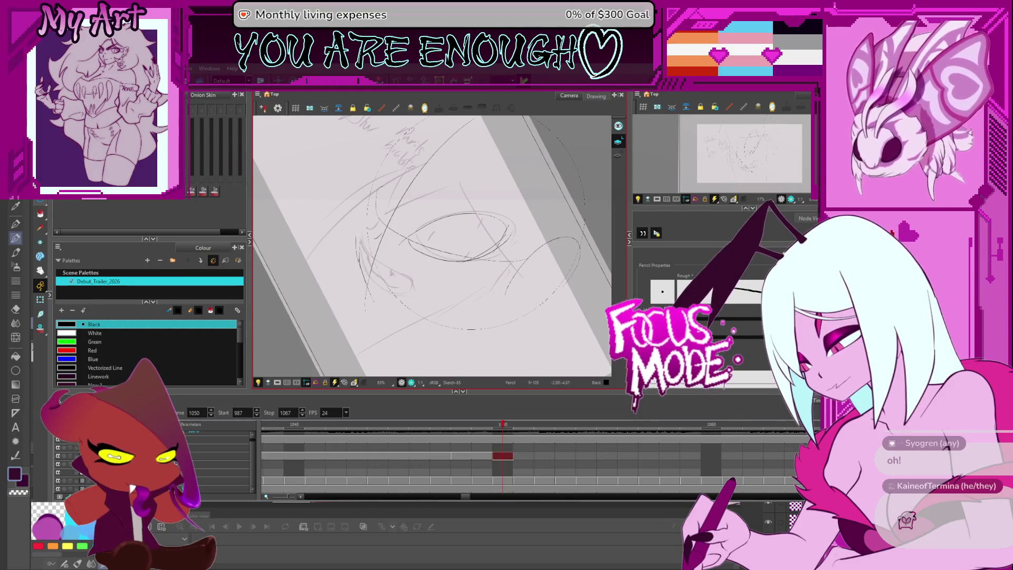
key(ctrl+z)
key(ctrl+z)
drag(379, 314, 358, 243)
key(alt+s)
key(ctrl+z)
key(ctrl+z)
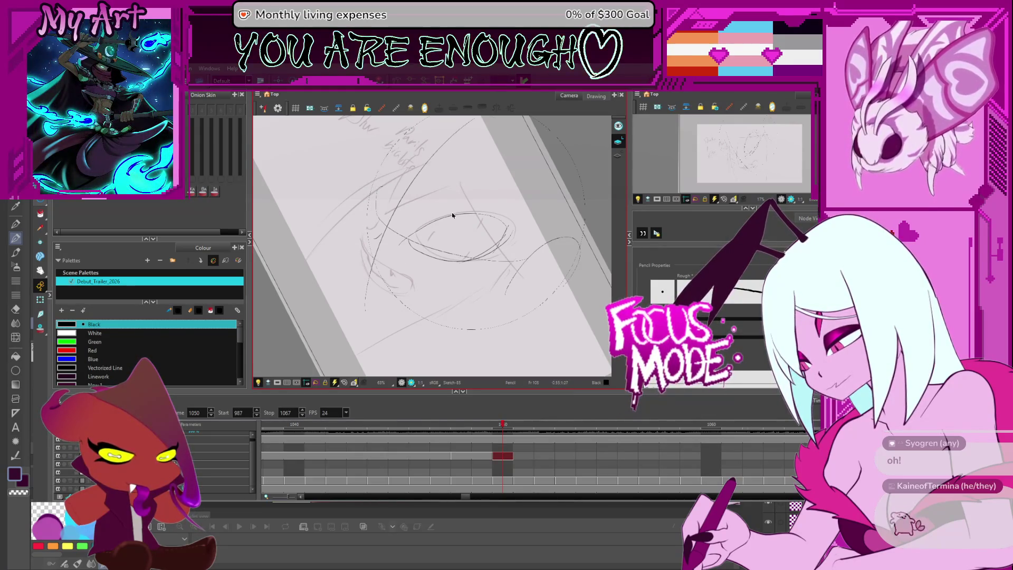
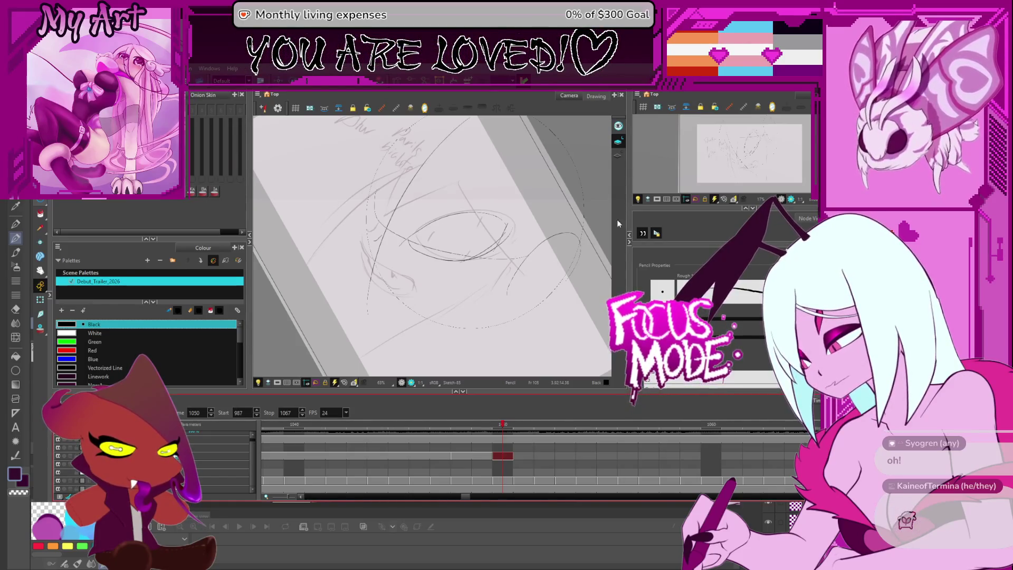
Sketch the jaw arc along the lower left of the face circle.
key(4)
mouse_move(560, 264)
mouse_down()
mouse_move(523, 337)
mouse_move(491, 355)
mouse_up()
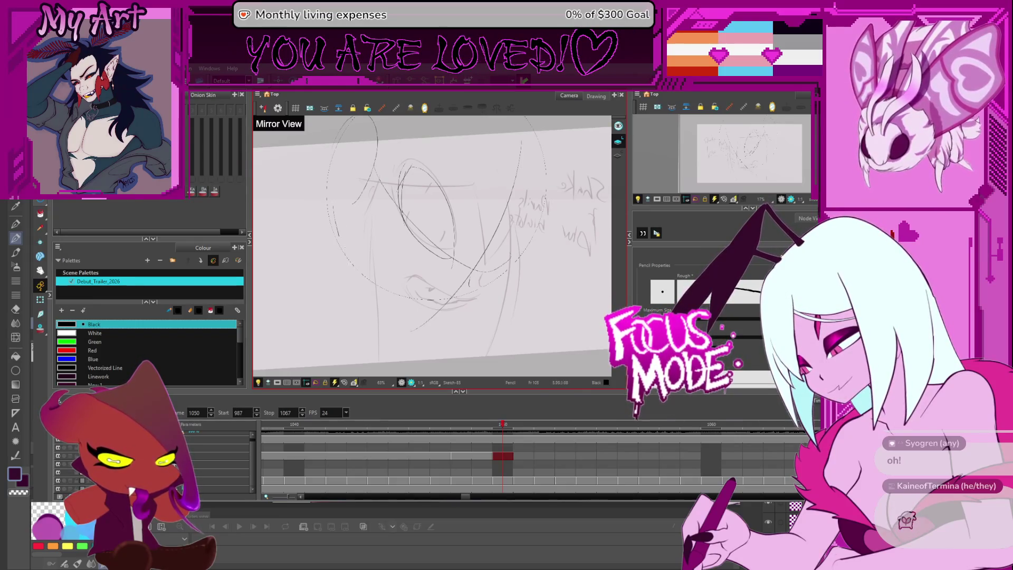
drag(330, 214, 369, 296)
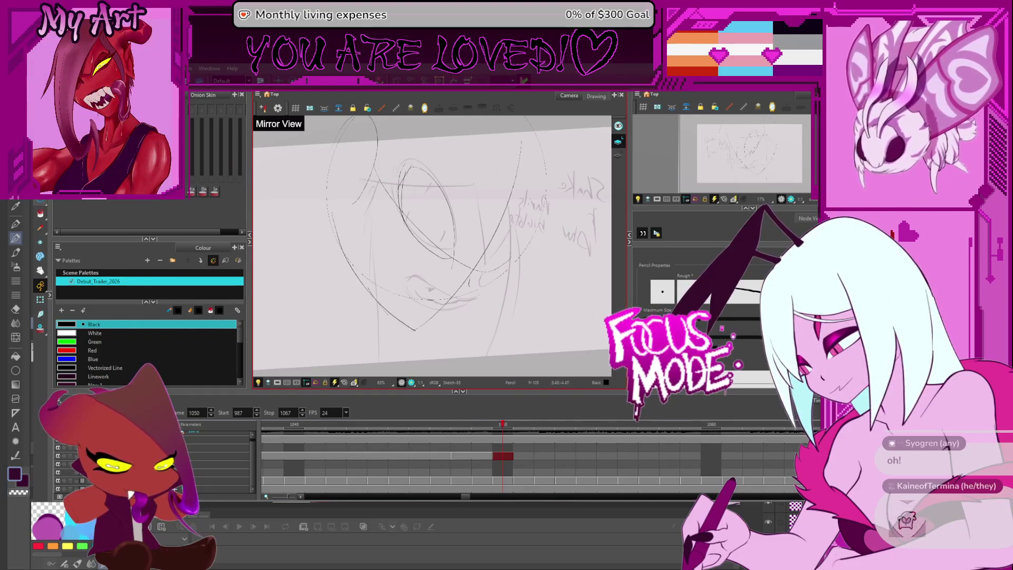
Add short chin strokes, redrawing the first one slightly lower.
mouse_move(355, 251)
mouse_down()
mouse_move(364, 237)
mouse_move(357, 216)
mouse_move(430, 127)
mouse_move(359, 153)
mouse_move(369, 148)
mouse_move(337, 174)
mouse_move(358, 148)
mouse_up()
drag(443, 328, 480, 306)
key(ctrl+z)
drag(443, 340, 473, 316)
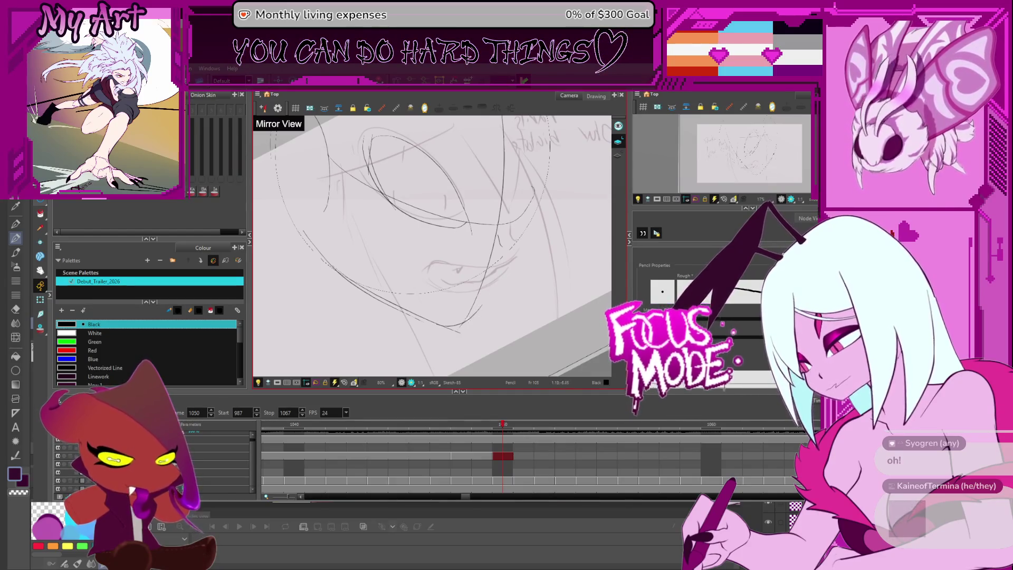
drag(488, 288, 467, 320)
Switch to the Select tool and pick the face outline strokes.
key(alt+s)
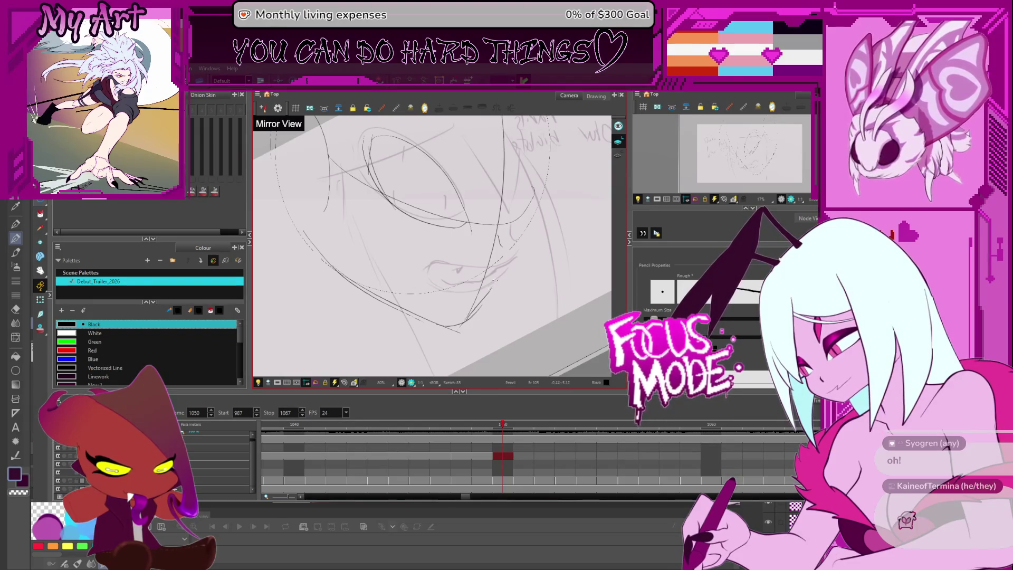
scroll(491, 288, up, 2)
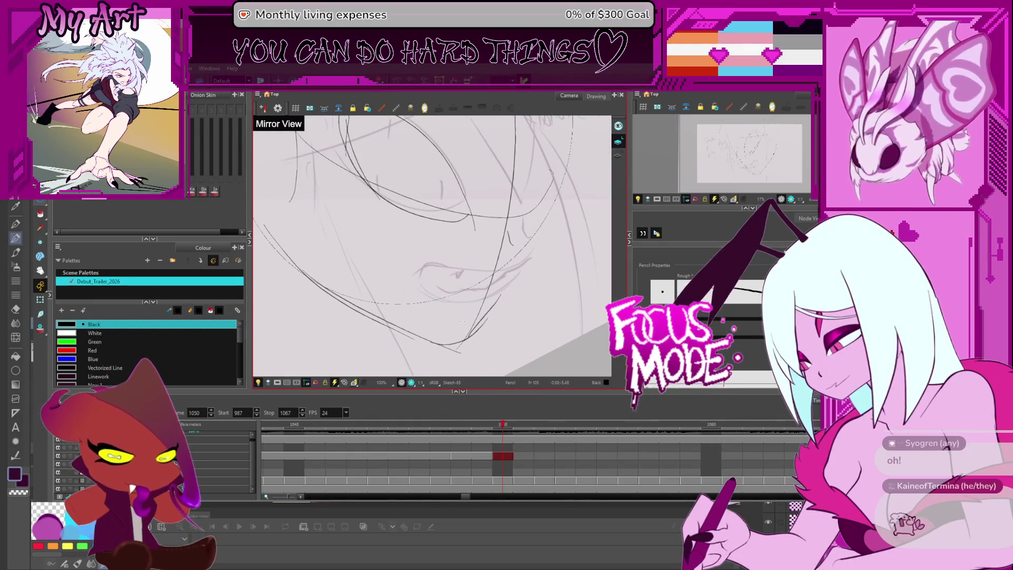
scroll(433, 245, down, 3)
click(450, 299)
Select the lower jaw curve strokes, leaving out the tall vertical stroke.
drag(450, 298, 464, 303)
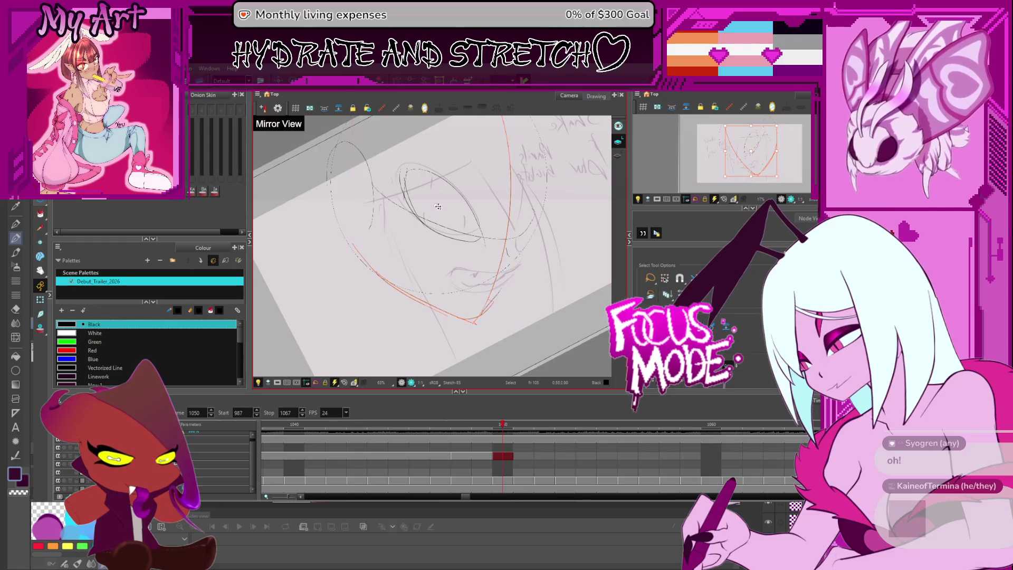
ctrl+click(509, 222)
click(438, 203)
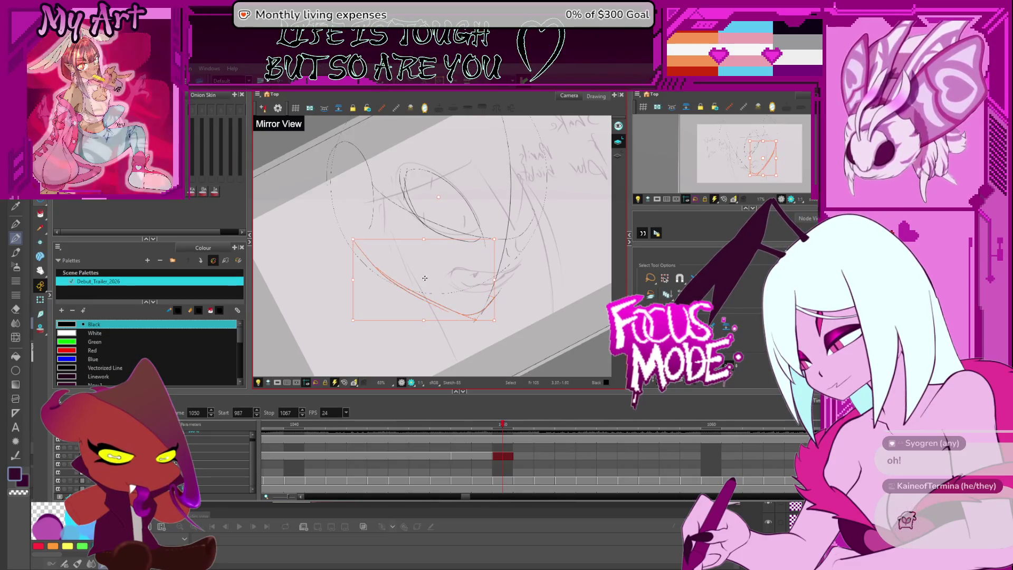
key(ctrl+z)
Stretch the jaw curve slightly wider to the right, then deselect it.
drag(510, 301, 510, 278)
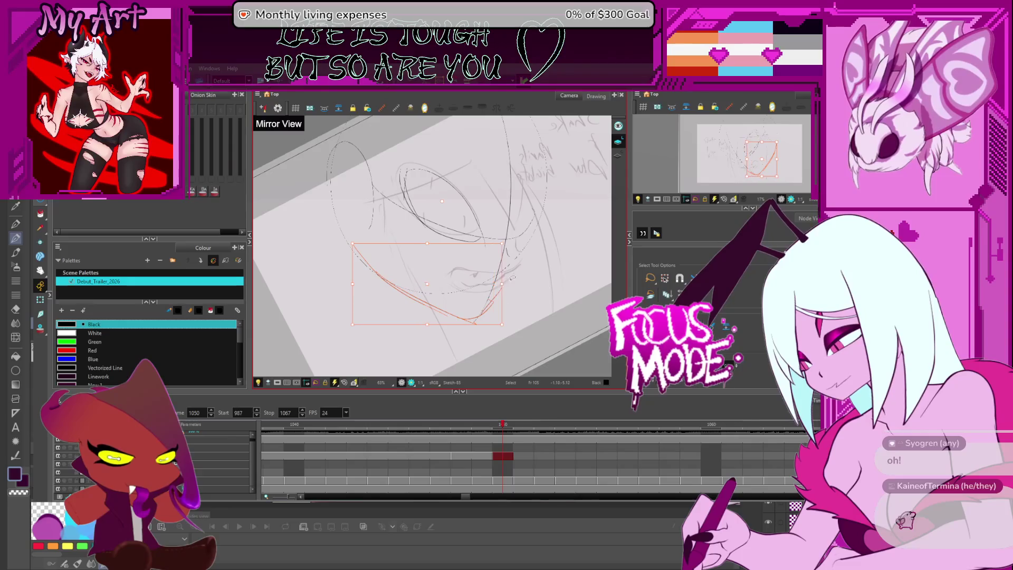
click(428, 276)
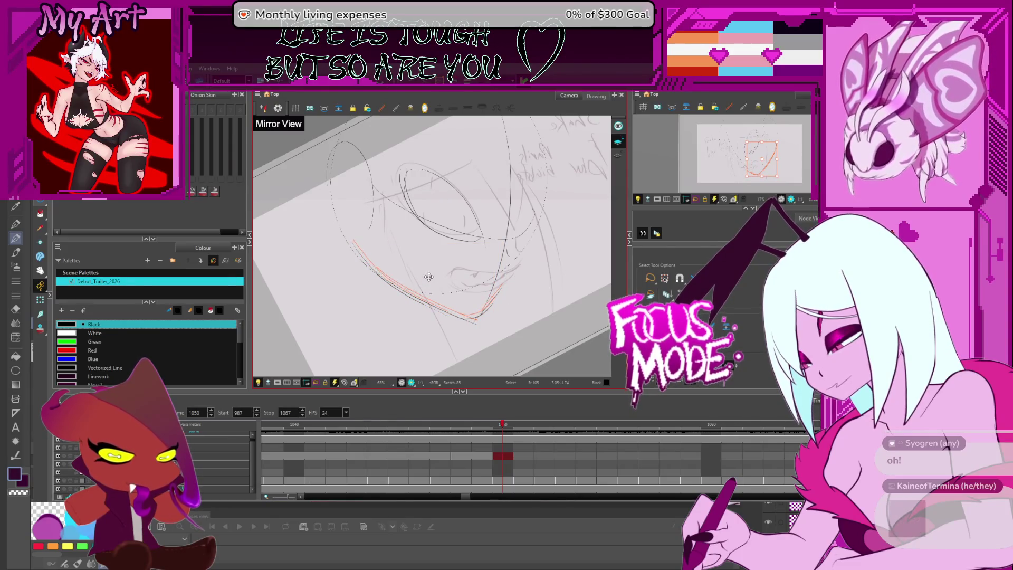
key(alt+x)
scroll(428, 276, up, 3)
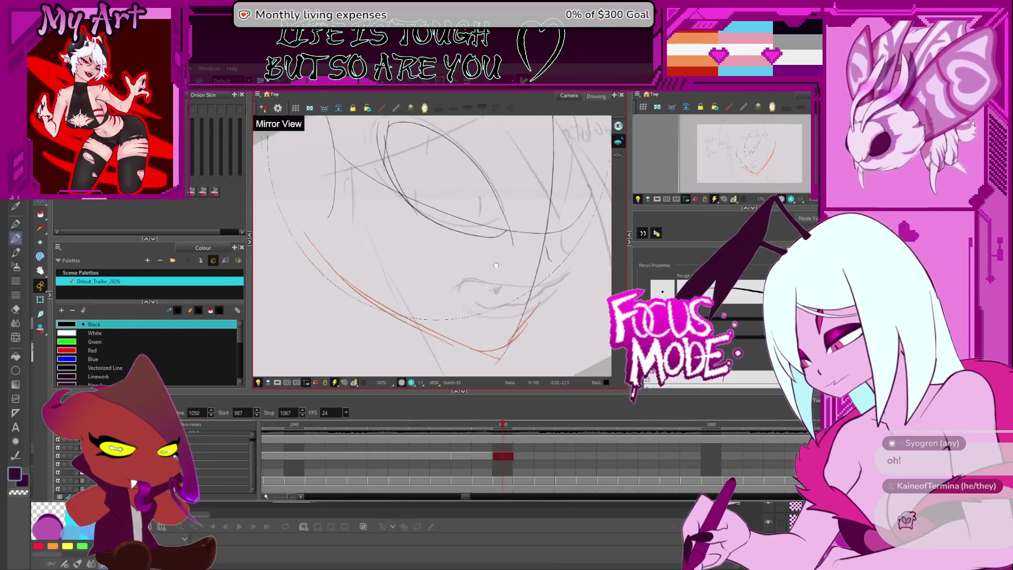
Add a hook at the mouth's lower-left end and sketch the lower lip and chin line.
mouse_move(482, 237)
mouse_down()
mouse_move(424, 293)
mouse_move(467, 261)
mouse_move(520, 252)
mouse_move(471, 270)
mouse_up()
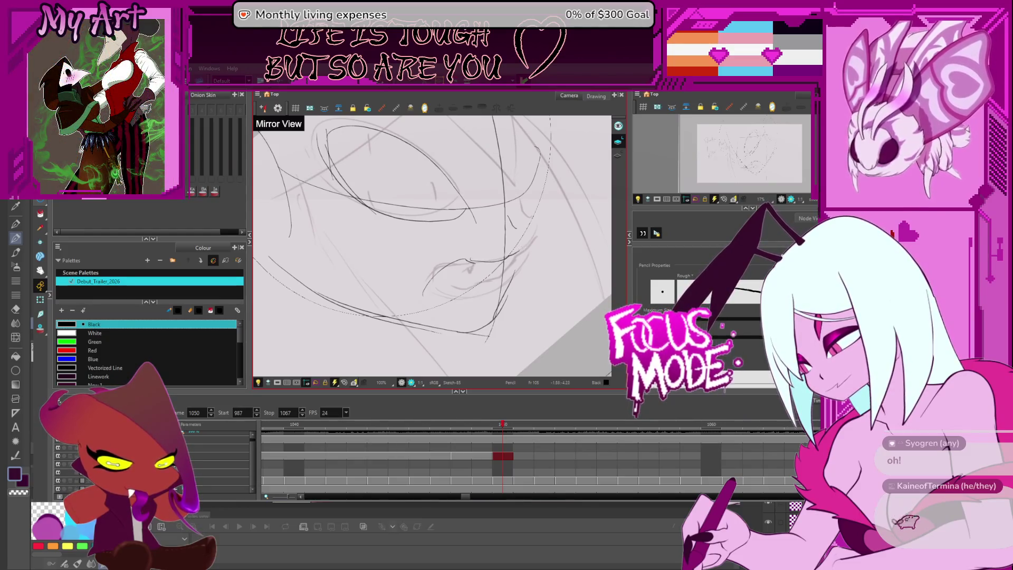
drag(425, 293, 494, 290)
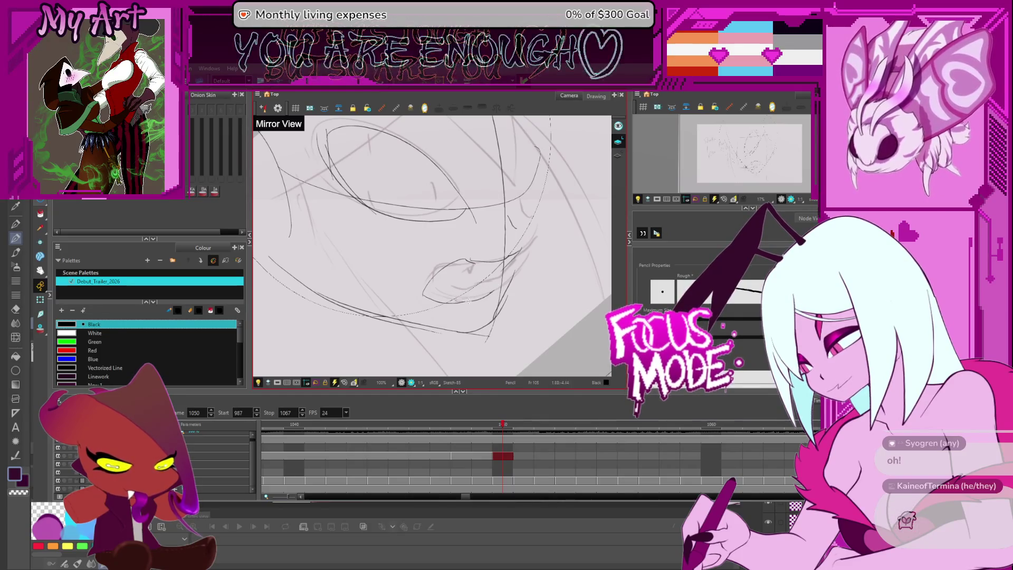
mouse_move(449, 304)
mouse_down()
mouse_move(496, 292)
mouse_move(513, 254)
mouse_up()
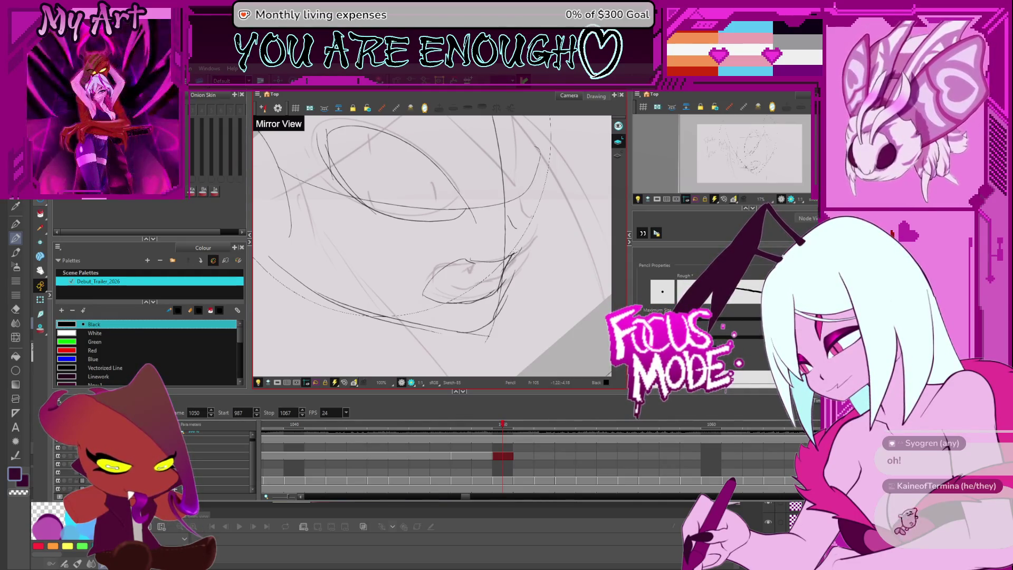
Extend the jaw line up to the right and trim stray stroke bits.
key(2)
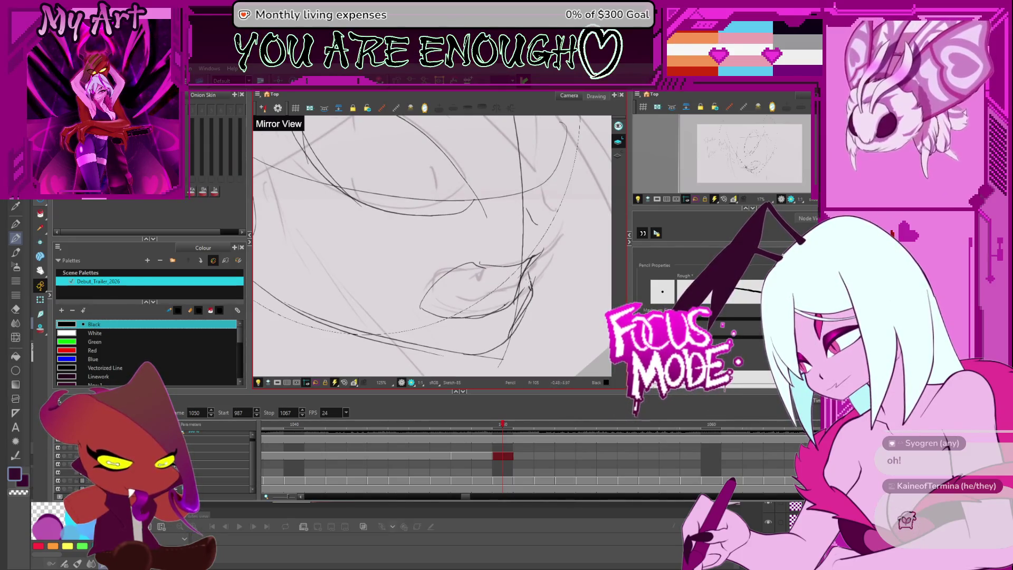
drag(533, 263, 548, 242)
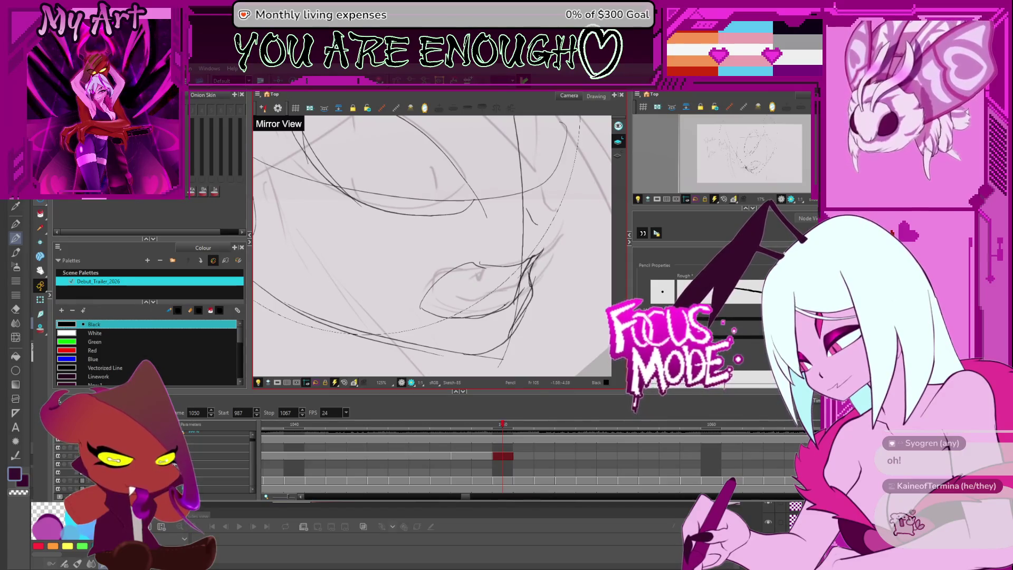
drag(432, 245, 396, 256)
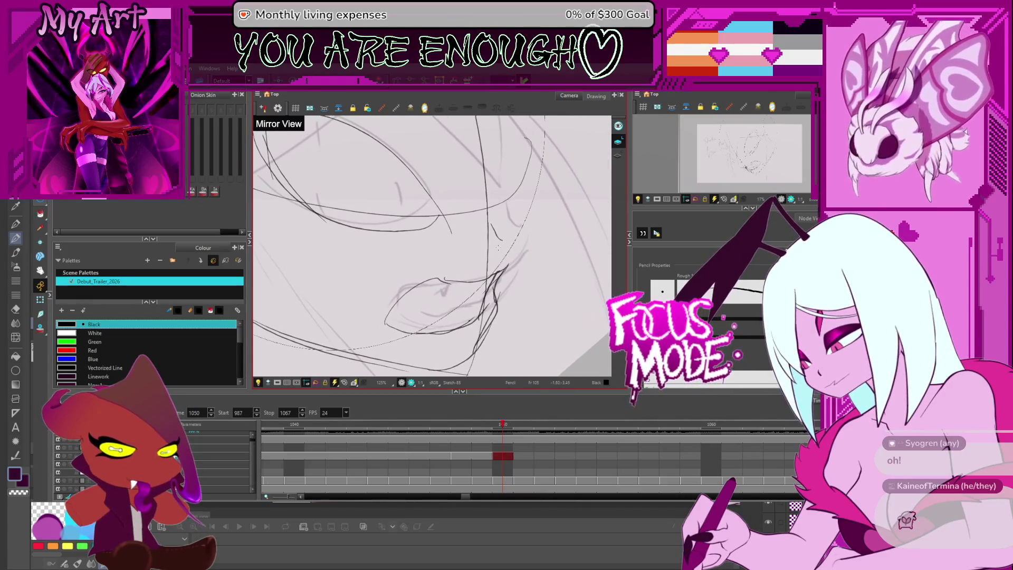
key(alt+t)
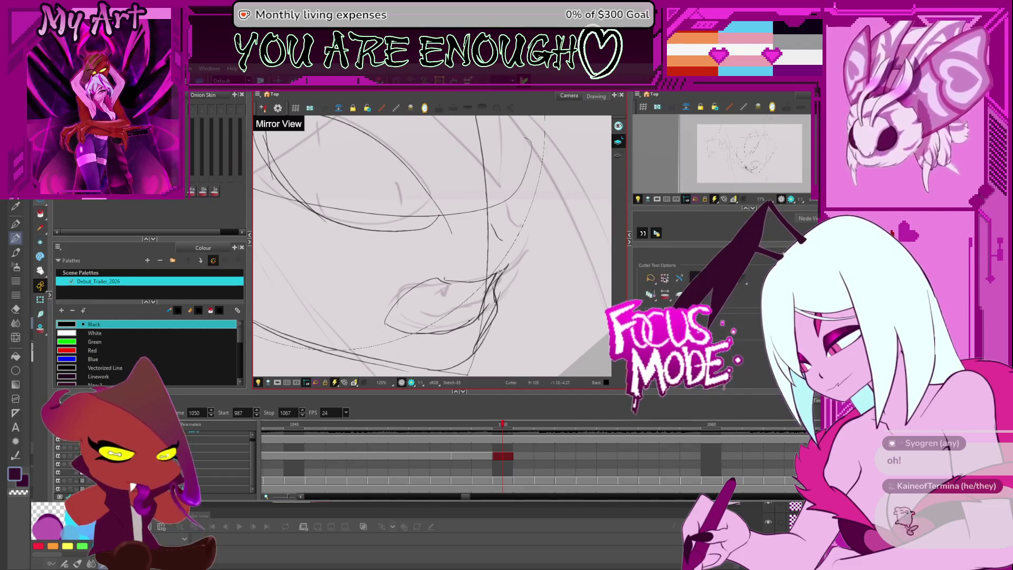
key(alt+slash)
drag(504, 267, 524, 265)
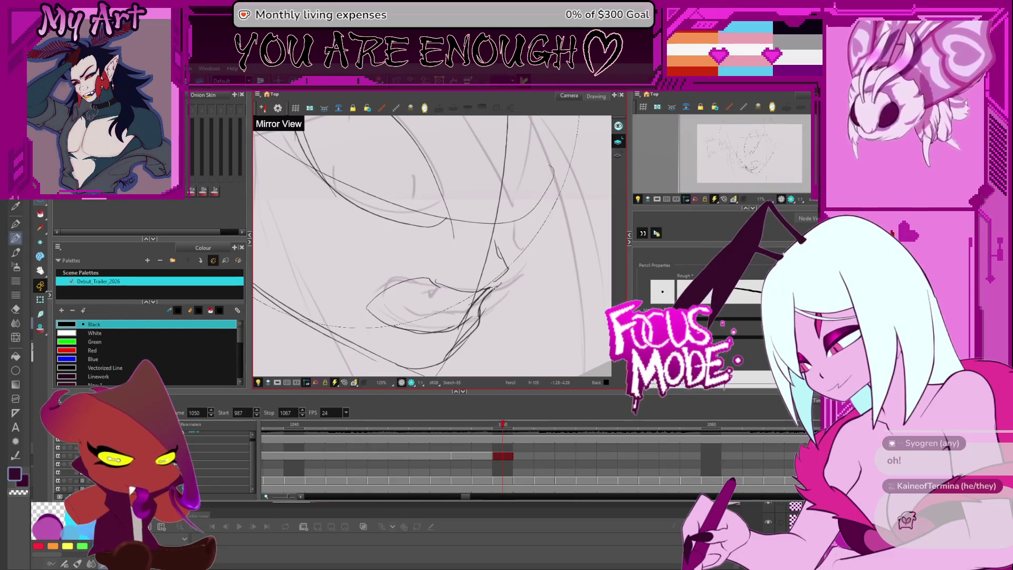
key(alt+s)
Select the small stroke at the mouth corner.
click(506, 248)
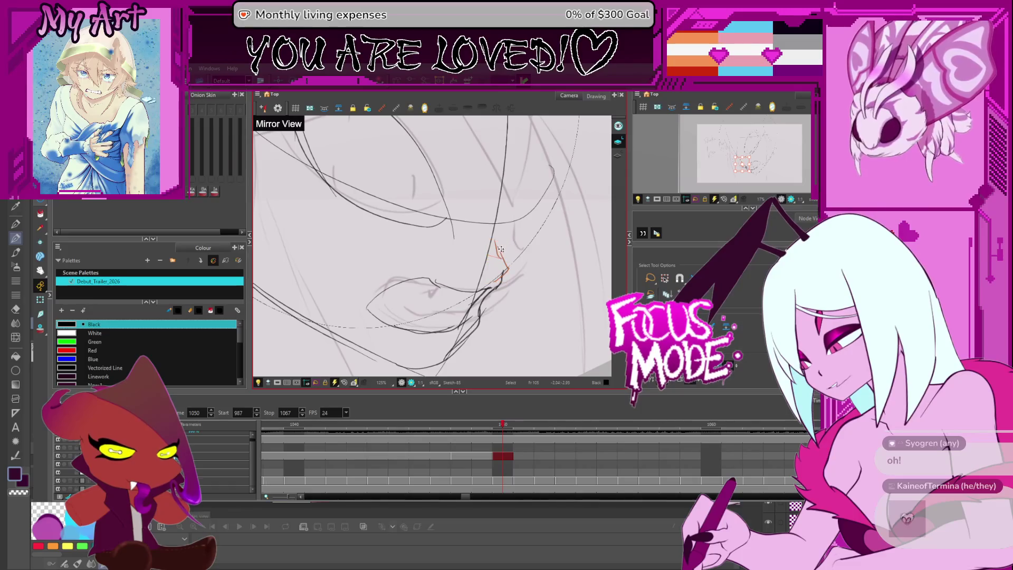
click(498, 261)
click(498, 253)
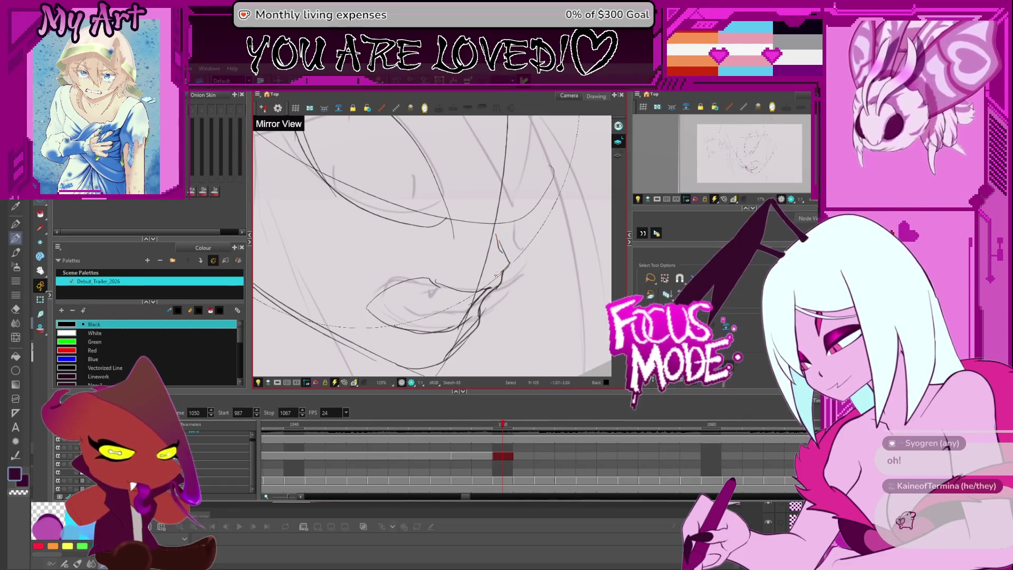
scroll(540, 270, up, 2)
Draw a long stroke rising to the right by the mouth, discarding a short trial curve.
key(alt+x)
drag(540, 269, 475, 317)
drag(468, 273, 464, 293)
key(alt+s)
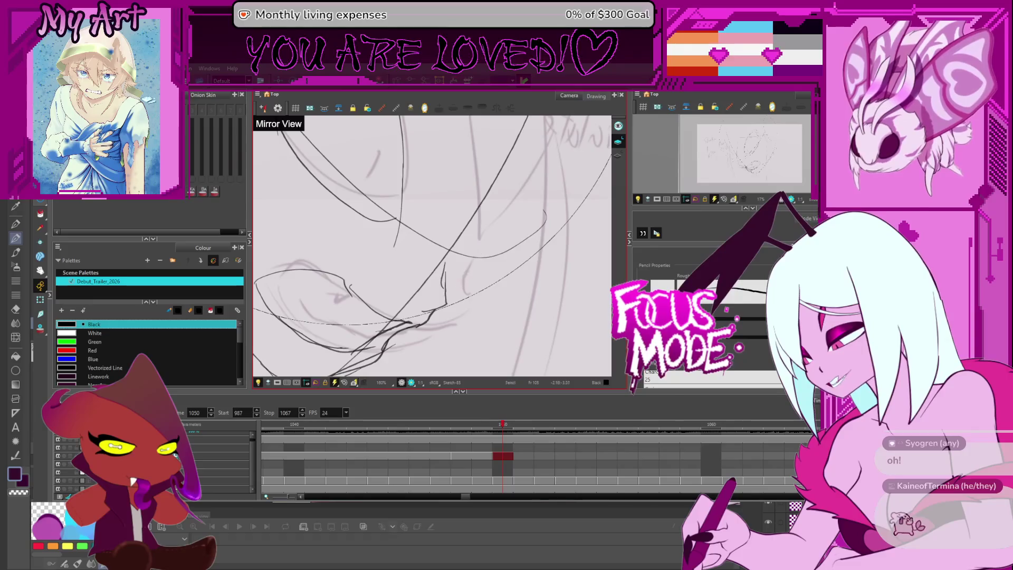
key(ctrl+z)
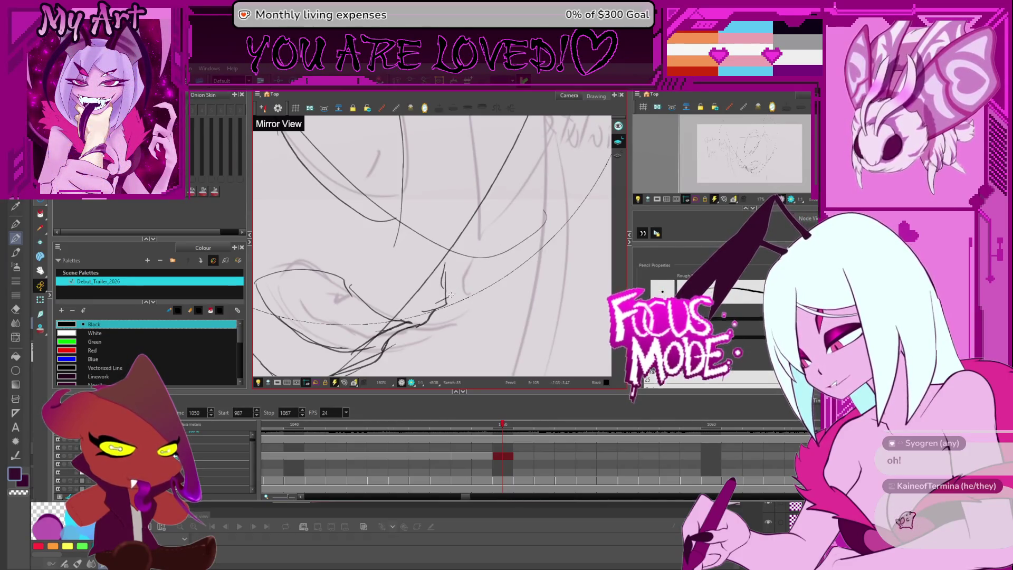
drag(483, 263, 449, 301)
drag(497, 256, 458, 316)
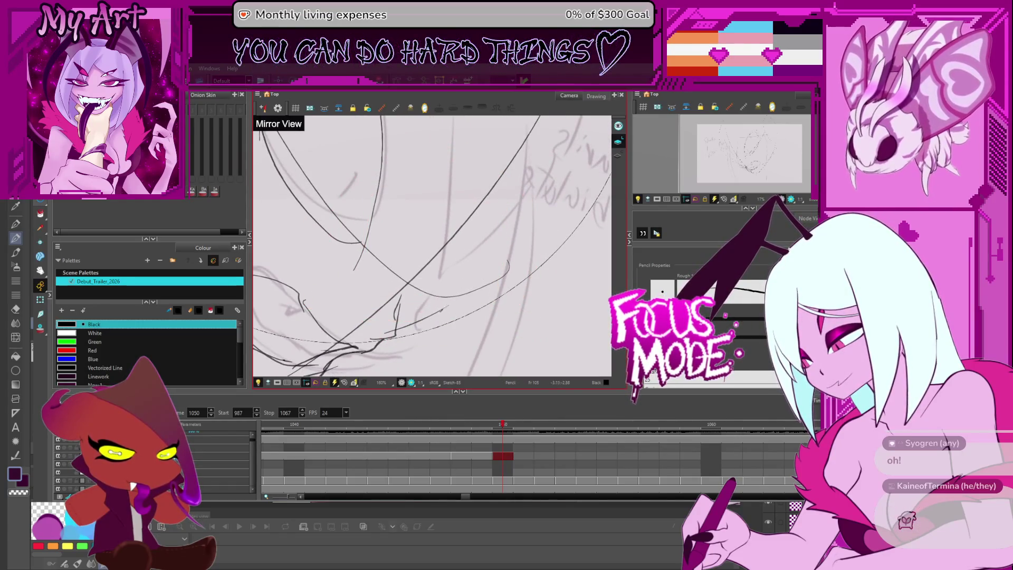
mouse_move(437, 306)
mouse_down()
mouse_move(499, 249)
mouse_move(517, 258)
mouse_move(493, 286)
mouse_move(451, 248)
mouse_up()
Sketch strokes along the lip and below the mouth corner, dropping one misplaced mark.
scroll(501, 275, down, 5)
scroll(493, 286, up, 5)
scroll(452, 249, up, 3)
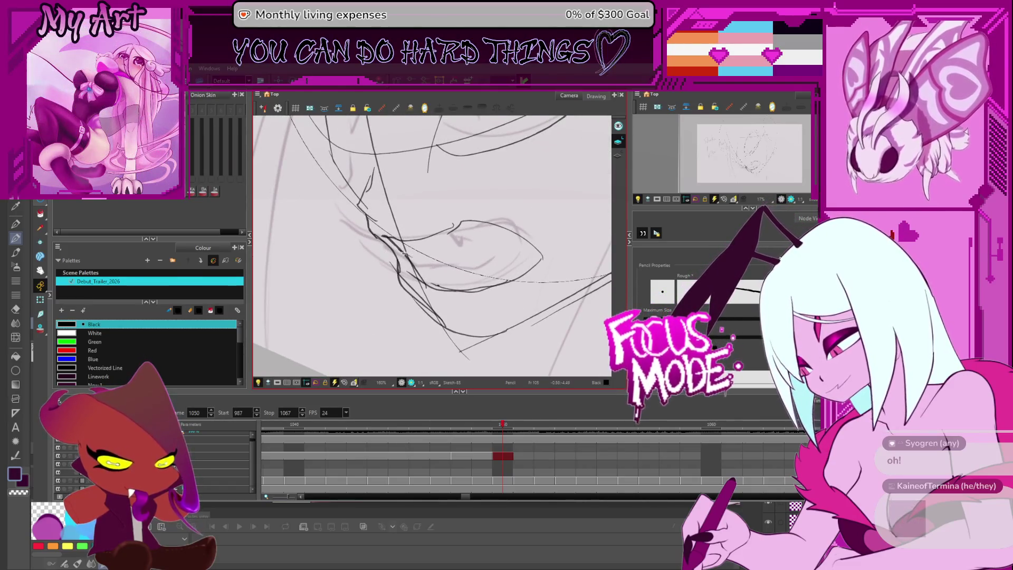
drag(446, 225, 458, 243)
key(ctrl+z)
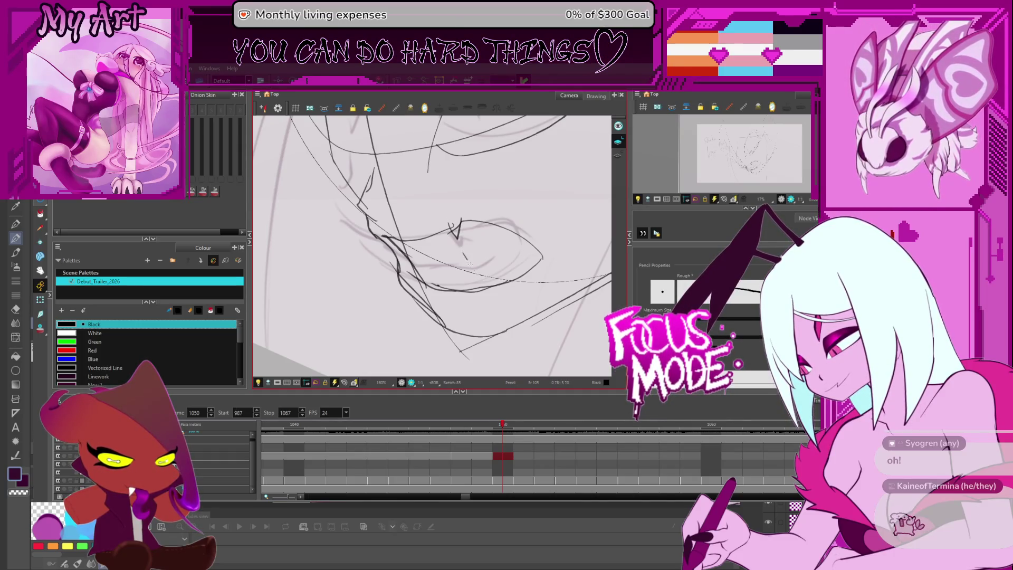
mouse_move(528, 240)
mouse_down()
mouse_move(504, 210)
mouse_move(445, 298)
mouse_up()
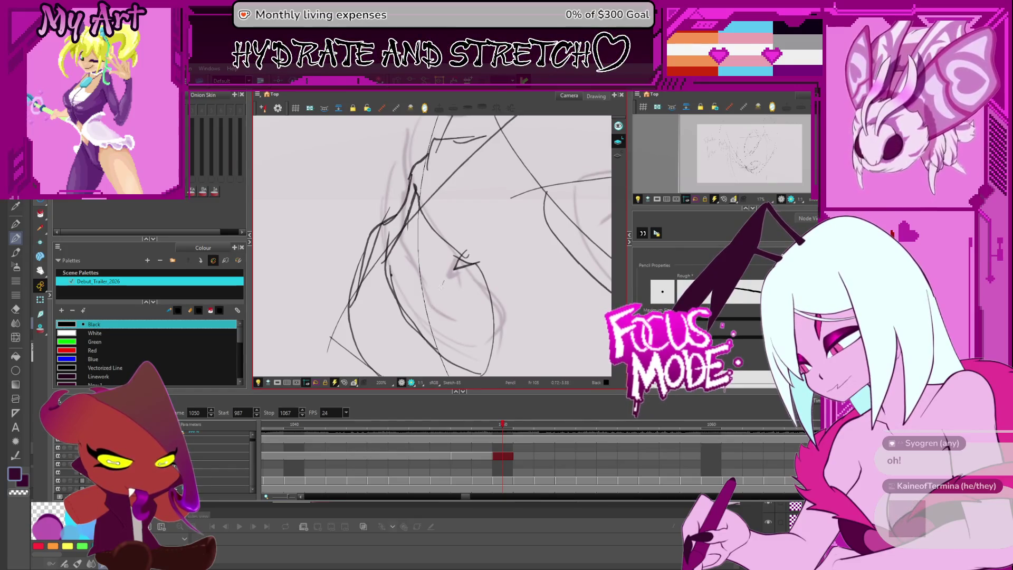
drag(431, 315, 467, 306)
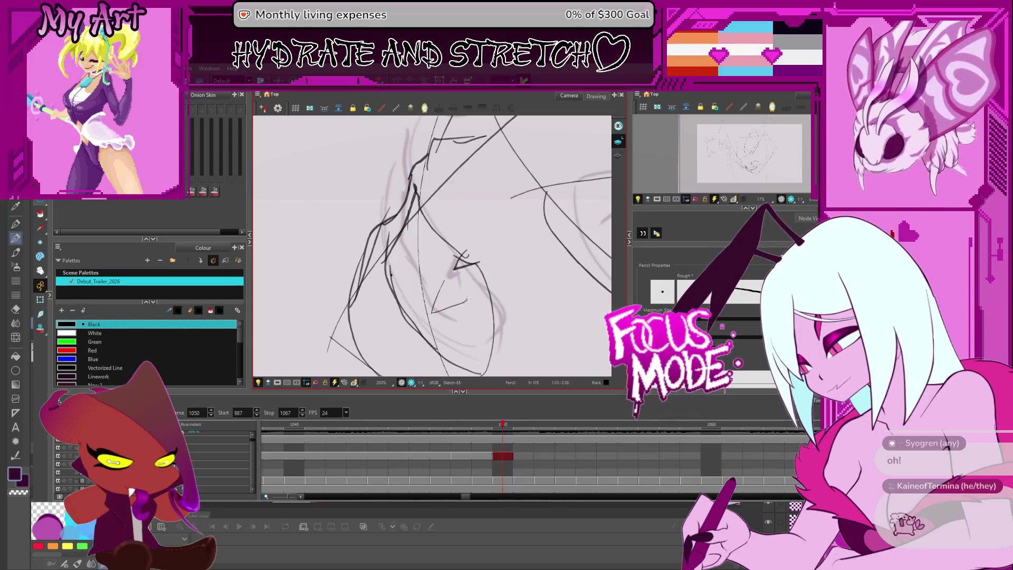
drag(464, 304, 458, 316)
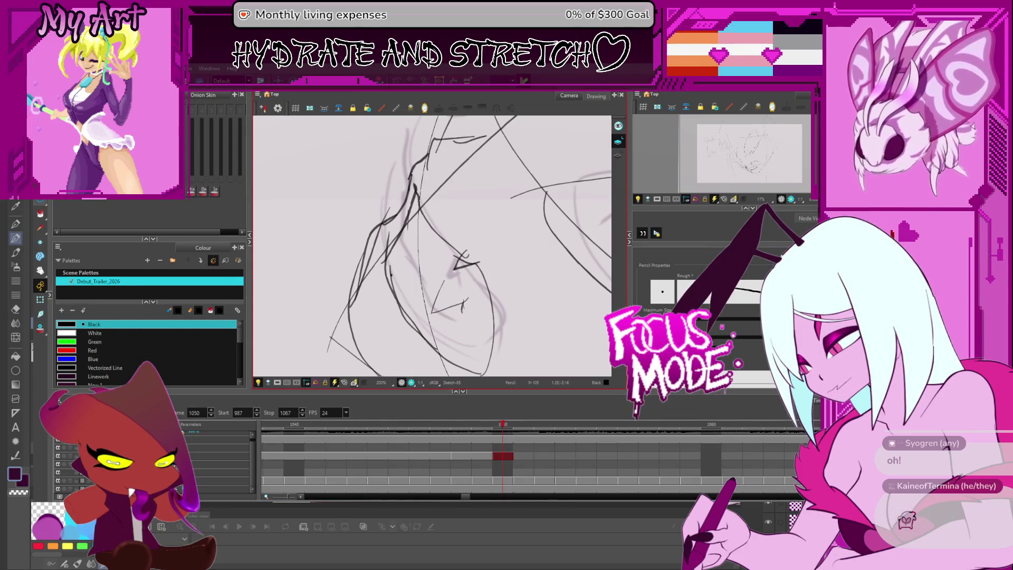
mouse_move(465, 299)
mouse_down()
mouse_move(491, 337)
mouse_move(464, 216)
mouse_move(448, 201)
mouse_move(516, 257)
mouse_move(430, 240)
mouse_move(444, 243)
mouse_up()
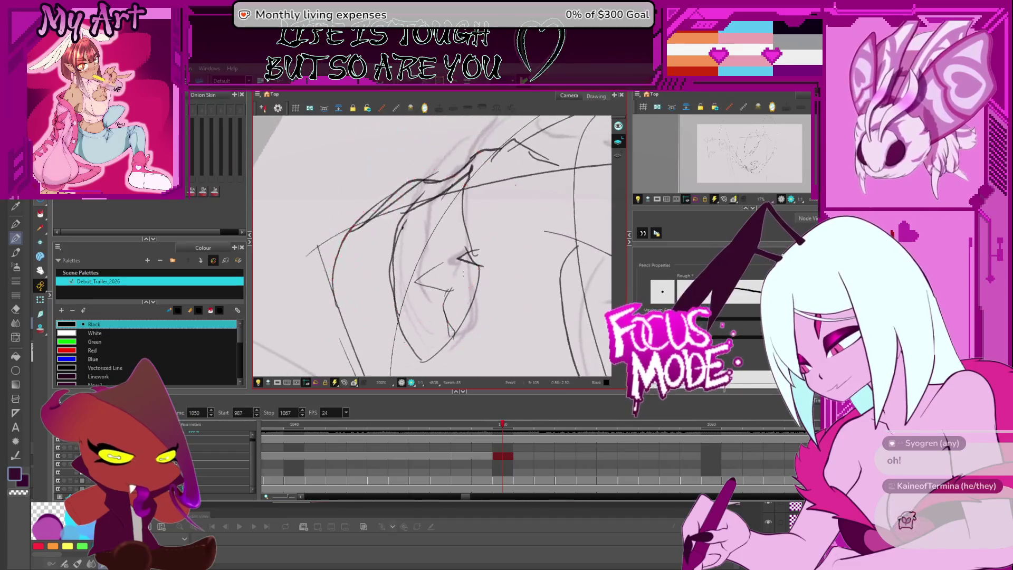
Nudge the angled stroke near the lip slightly left and deselect it.
click(448, 296)
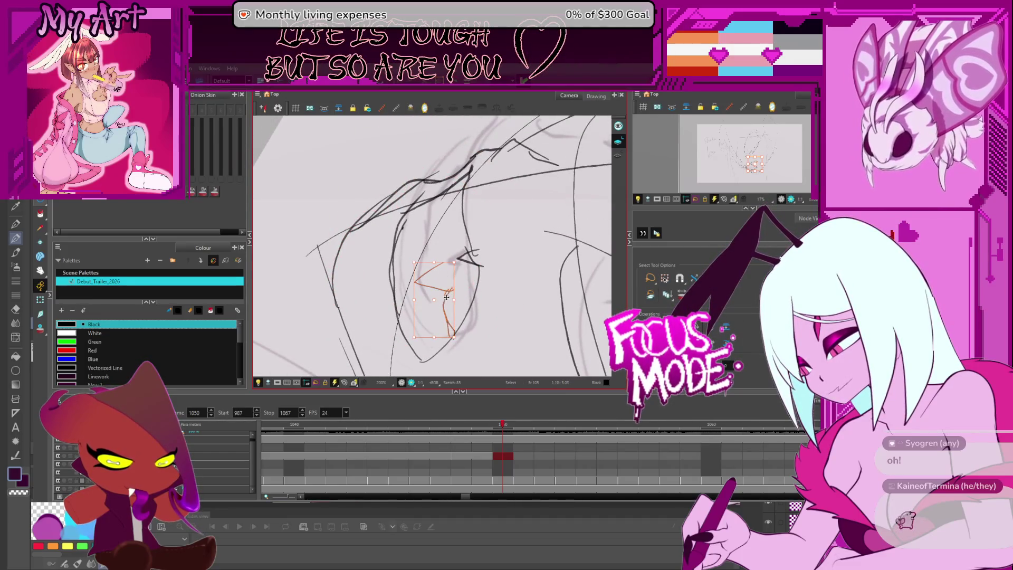
drag(446, 297, 441, 297)
click(457, 257)
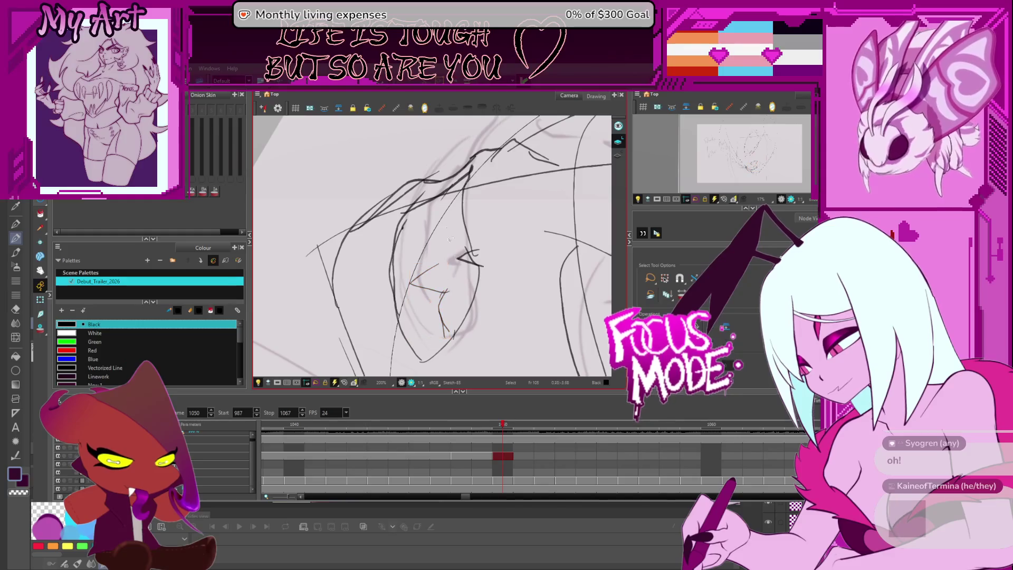
Return to the Pencil and re-angle the view for further sketching.
key(alt+slash)
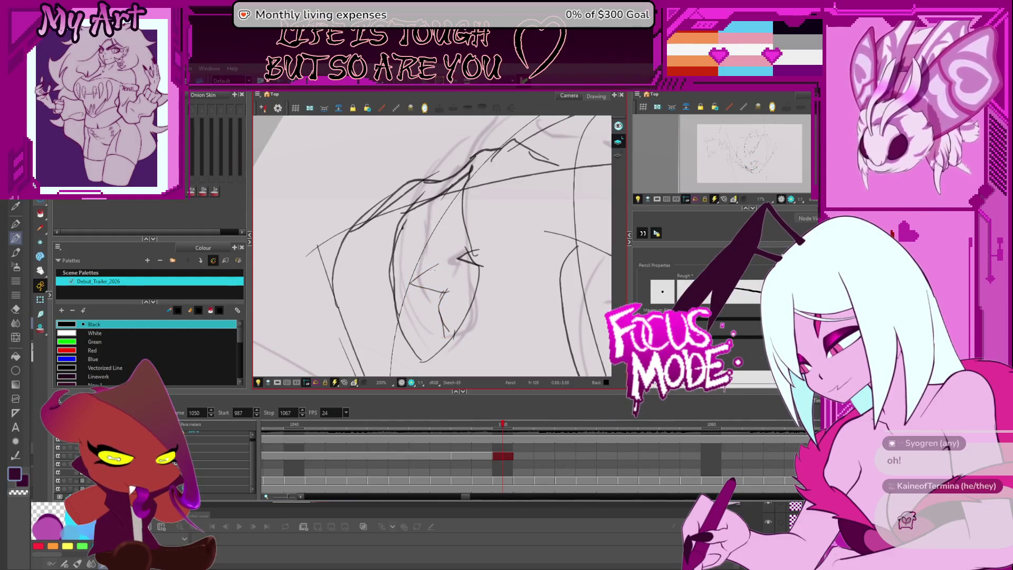
drag(514, 247, 418, 310)
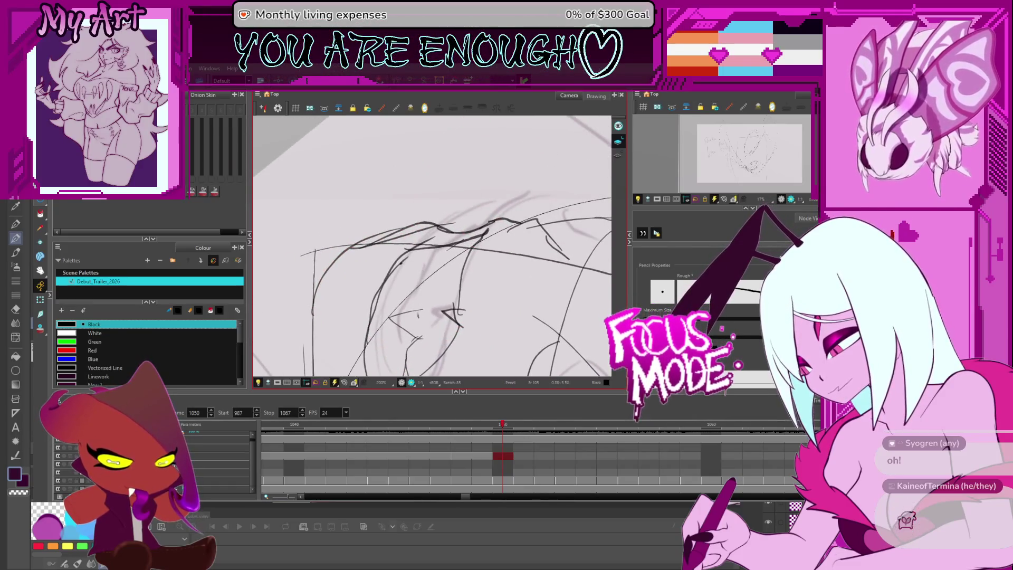
mouse_move(450, 252)
mouse_down()
mouse_move(464, 227)
mouse_move(453, 264)
mouse_up()
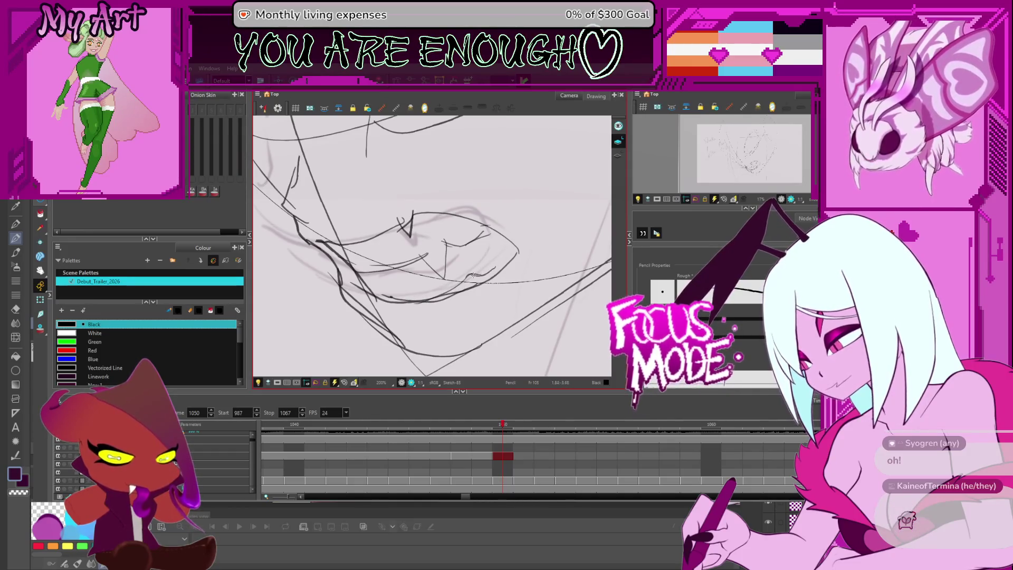
Remove the swirl and small curves inside the eye, trying and undoing one new short stroke.
key(1)
key(c)
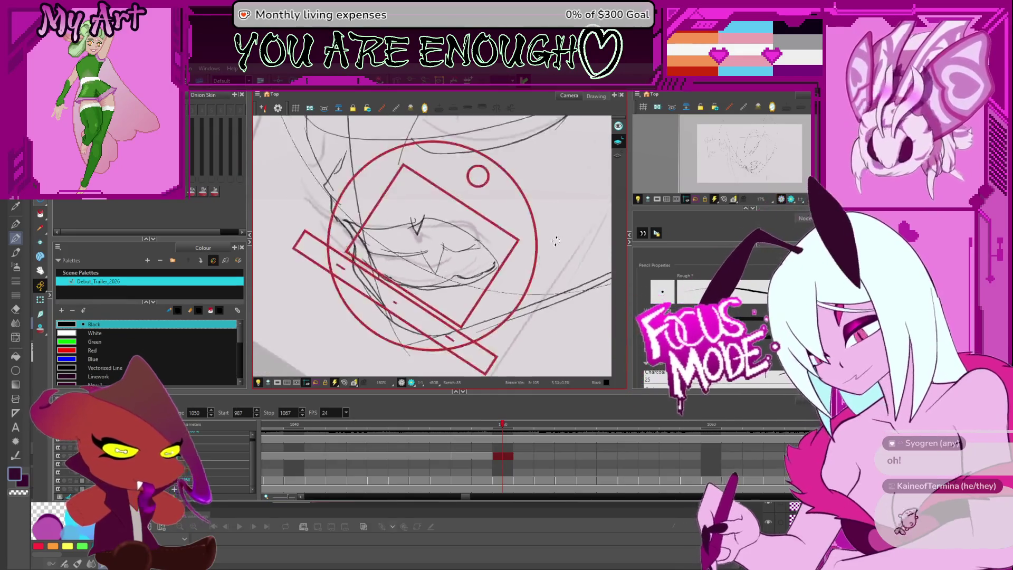
mouse_move(507, 216)
mouse_down()
mouse_move(513, 267)
mouse_move(502, 272)
mouse_move(418, 249)
mouse_up()
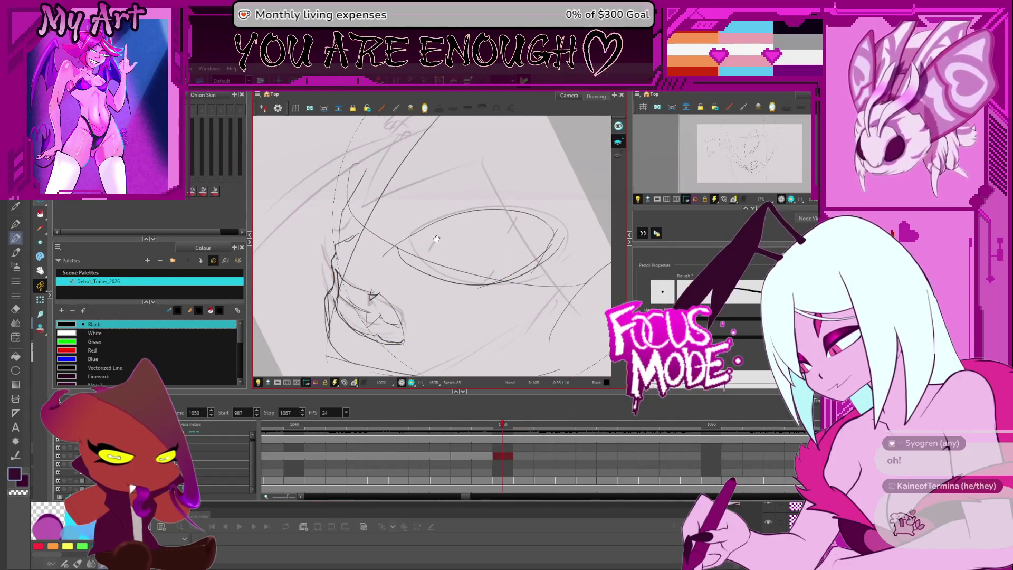
scroll(443, 211, up, 2)
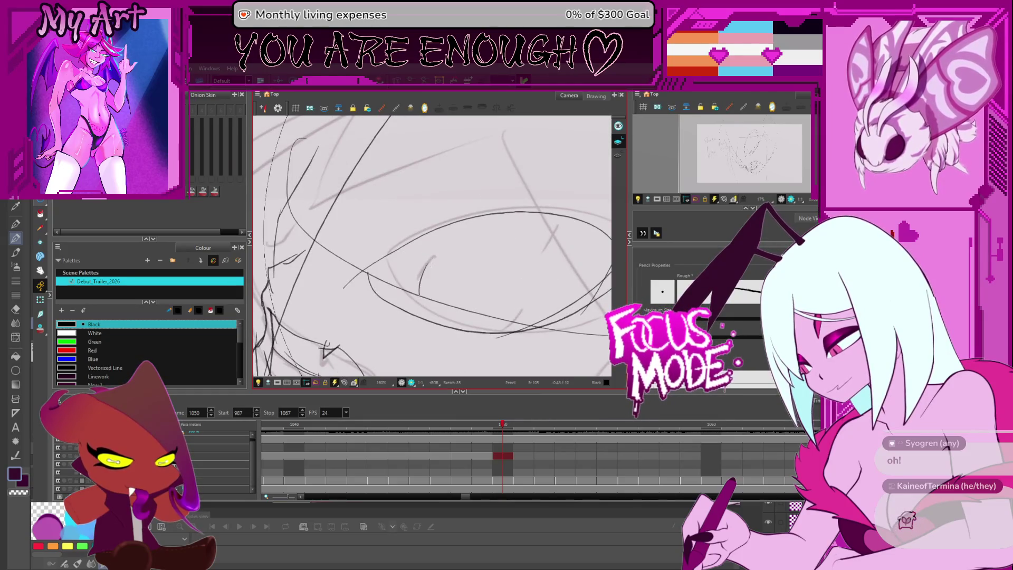
key(ctrl+z)
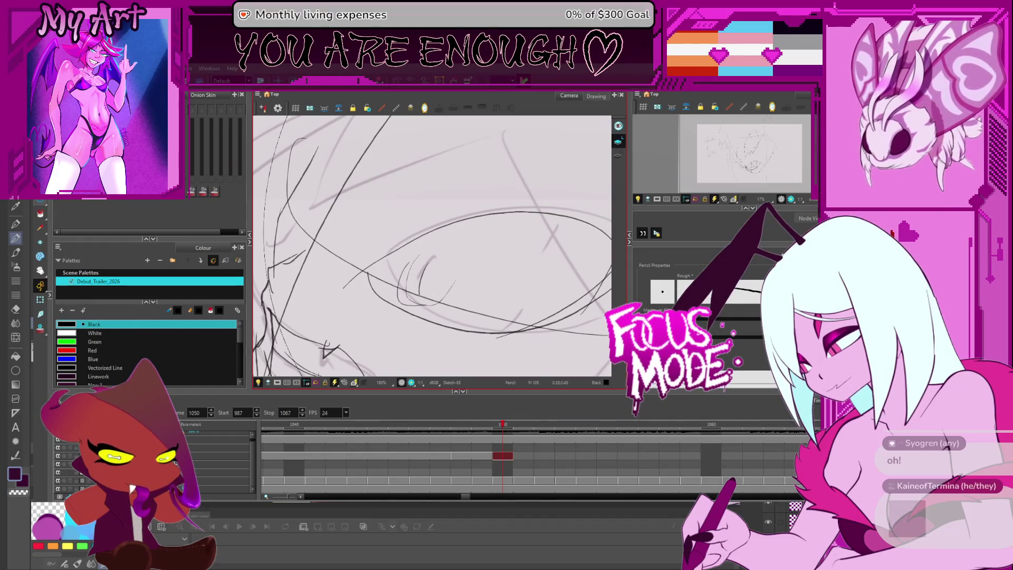
key(ctrl+z)
mouse_move(534, 266)
mouse_down()
mouse_move(545, 240)
mouse_move(507, 246)
mouse_up()
key(ctrl+z)
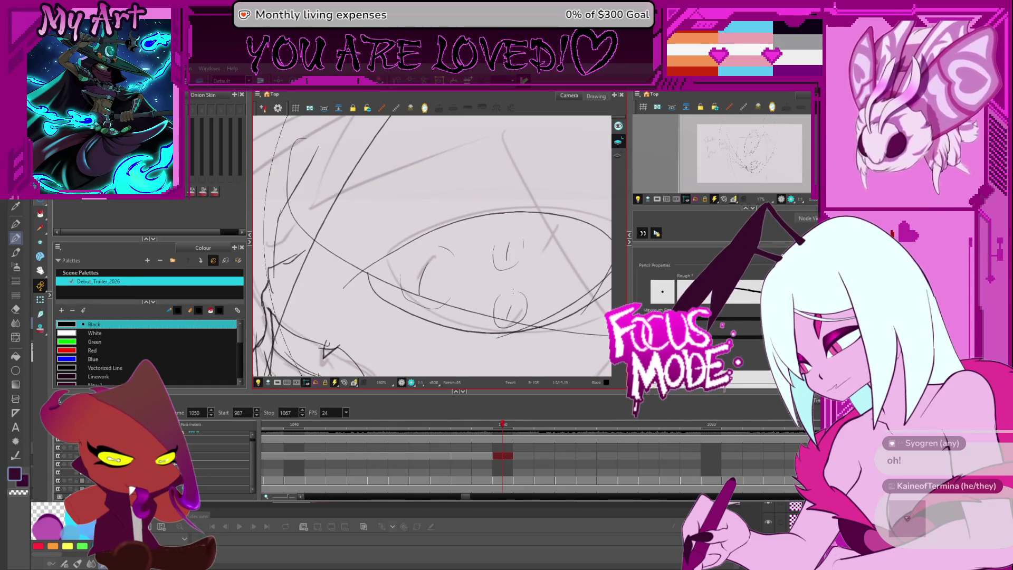
scroll(547, 230, down, 5)
mouse_move(484, 271)
mouse_down()
mouse_move(547, 230)
mouse_move(539, 209)
mouse_up()
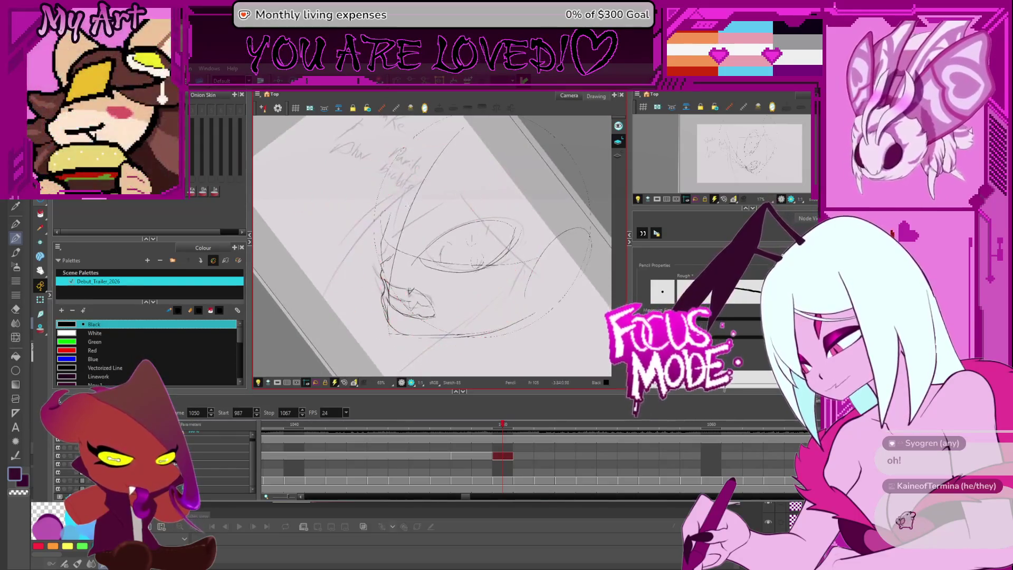
Check the sketch in Mirror View and select then deselect the eye strokes.
drag(438, 239, 448, 260)
mouse_move(483, 230)
mouse_down()
mouse_move(464, 209)
mouse_move(520, 253)
mouse_move(546, 303)
mouse_up()
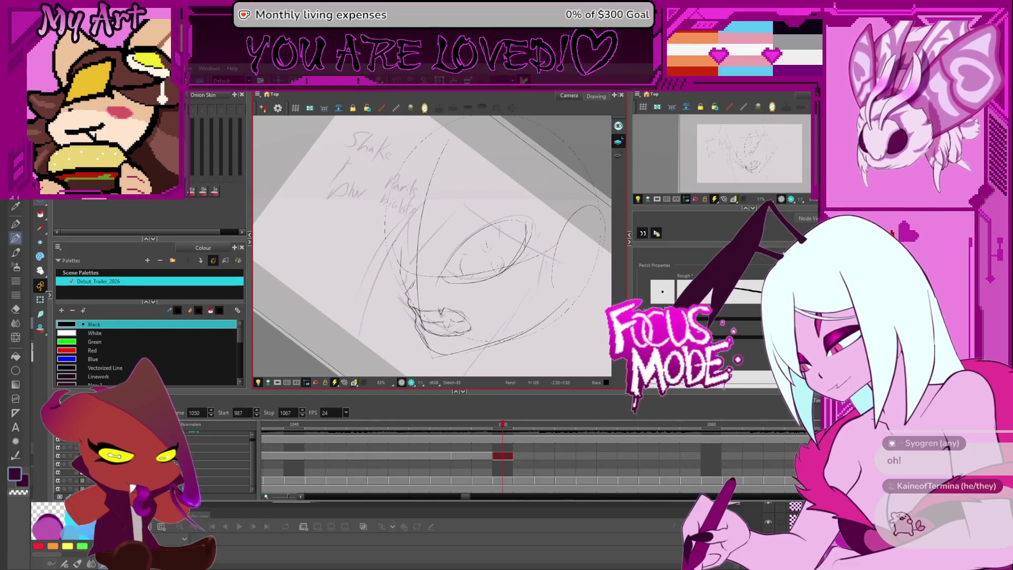
key(4)
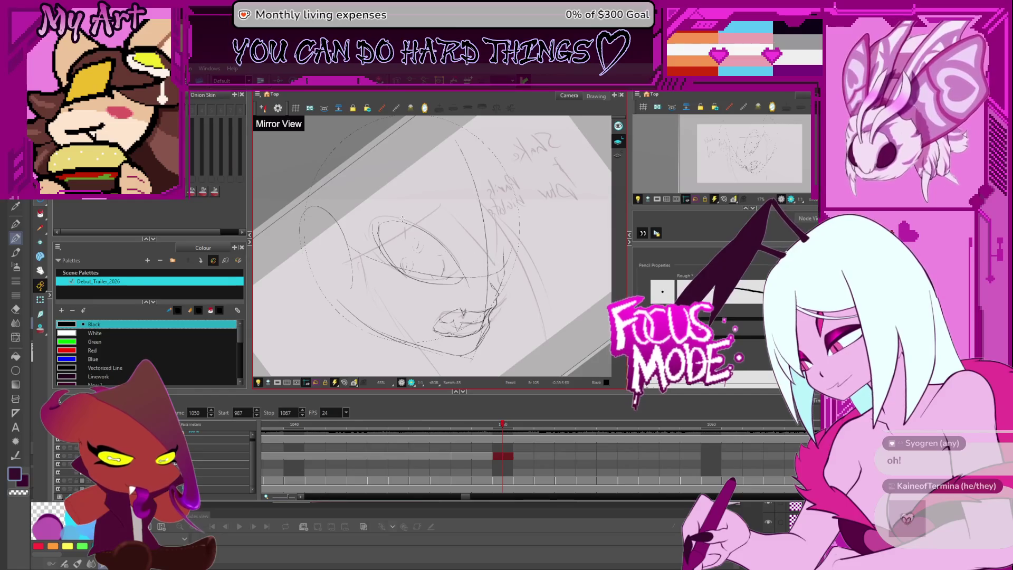
key(alt+s)
mouse_move(377, 214)
mouse_down()
mouse_move(421, 204)
mouse_move(441, 223)
mouse_up()
key(alt+slash)
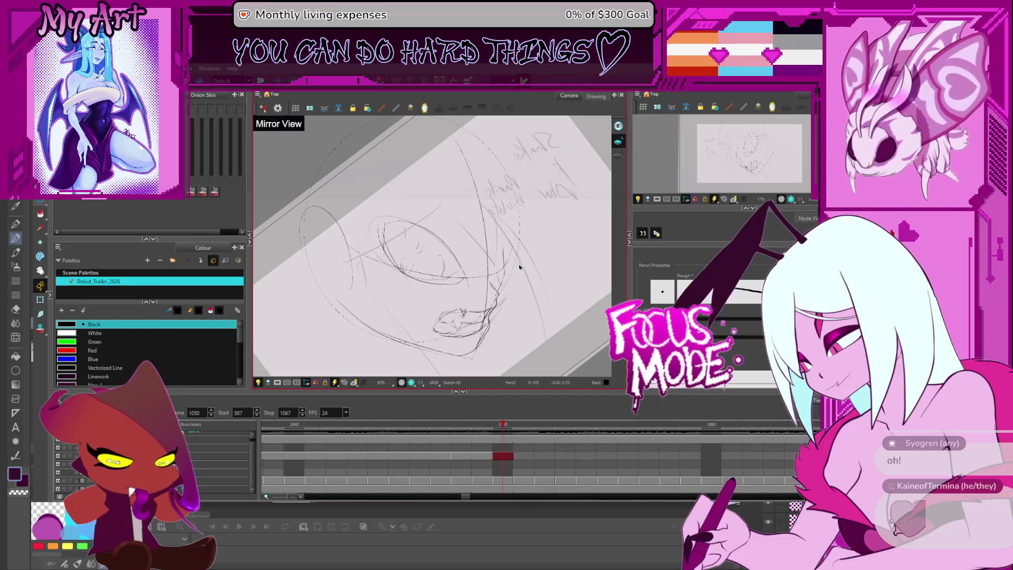
Turn mirroring off, re-angle the view, and draw a curved line below the eye.
key(ctrl+alt+x)
key(4)
drag(465, 215, 482, 284)
key(shift+z)
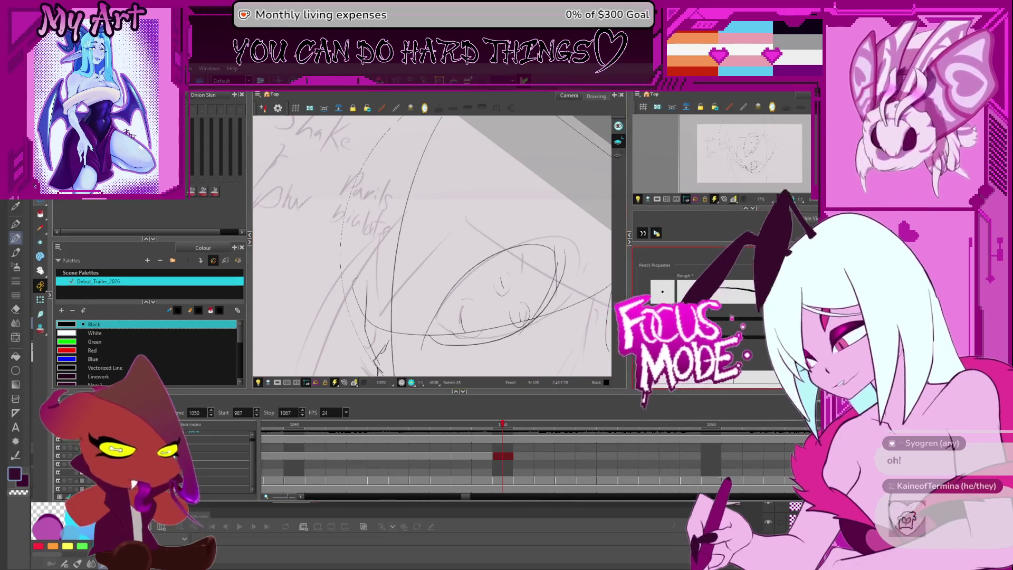
drag(465, 217, 396, 326)
key(ctrl+z)
mouse_move(570, 228)
mouse_down()
mouse_move(532, 302)
mouse_move(445, 226)
mouse_up()
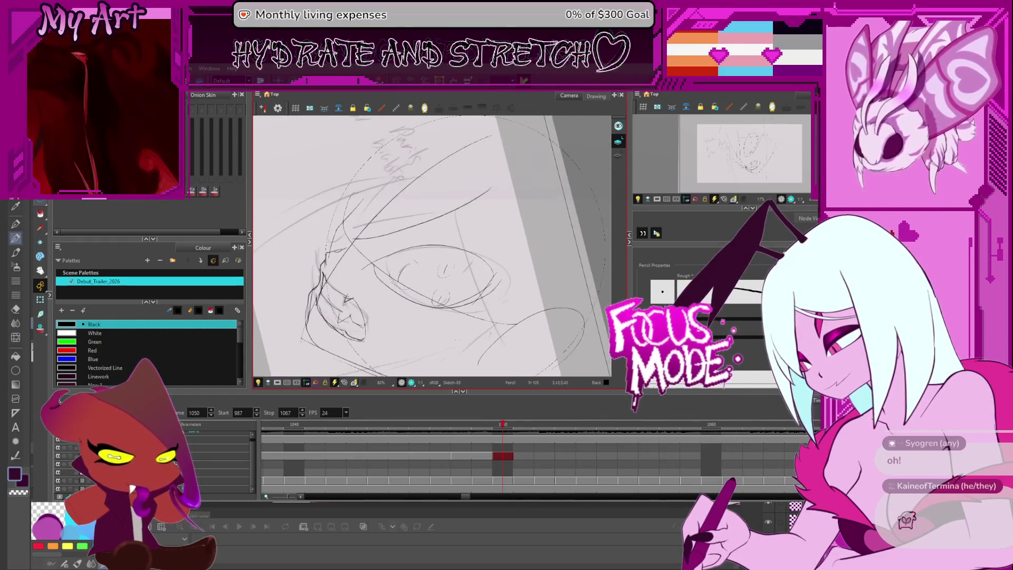
drag(420, 280, 444, 360)
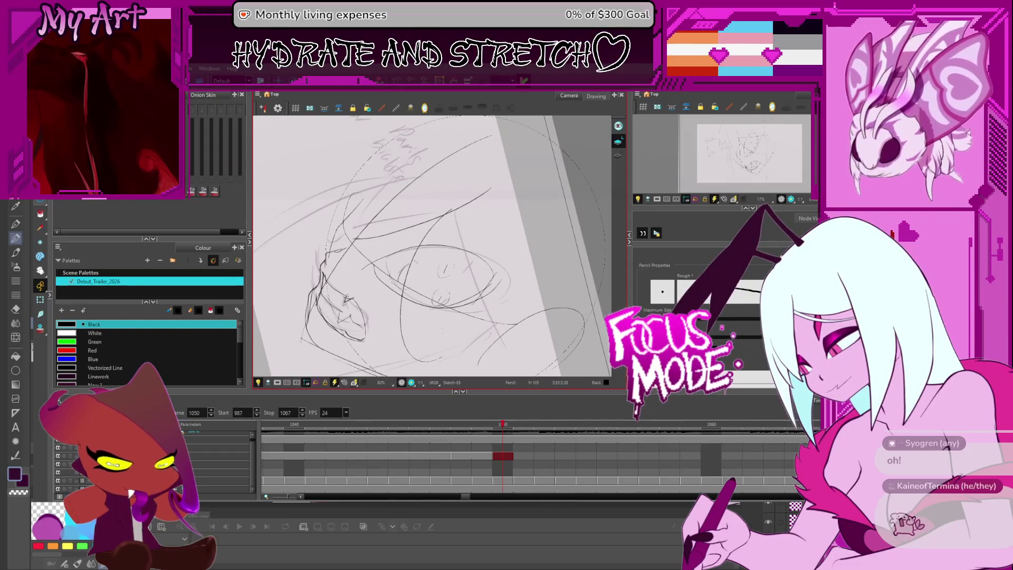
Draw a curve along the lower face and a long line down the face, discarding trial strokes.
drag(419, 277, 459, 353)
drag(462, 203, 414, 304)
drag(453, 213, 469, 343)
key(ctrl+z)
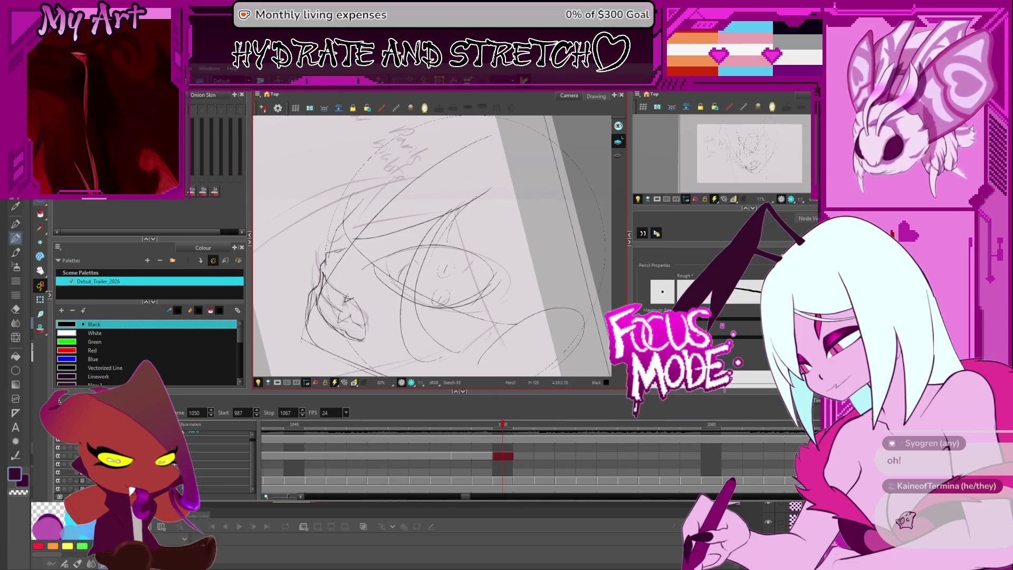
scroll(457, 357, down, 1)
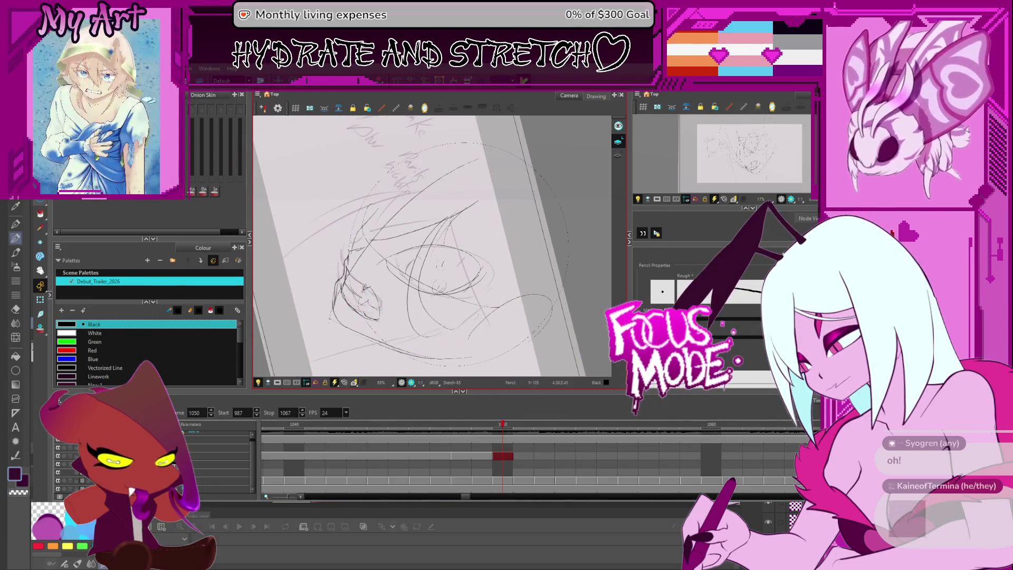
key(ctrl+z)
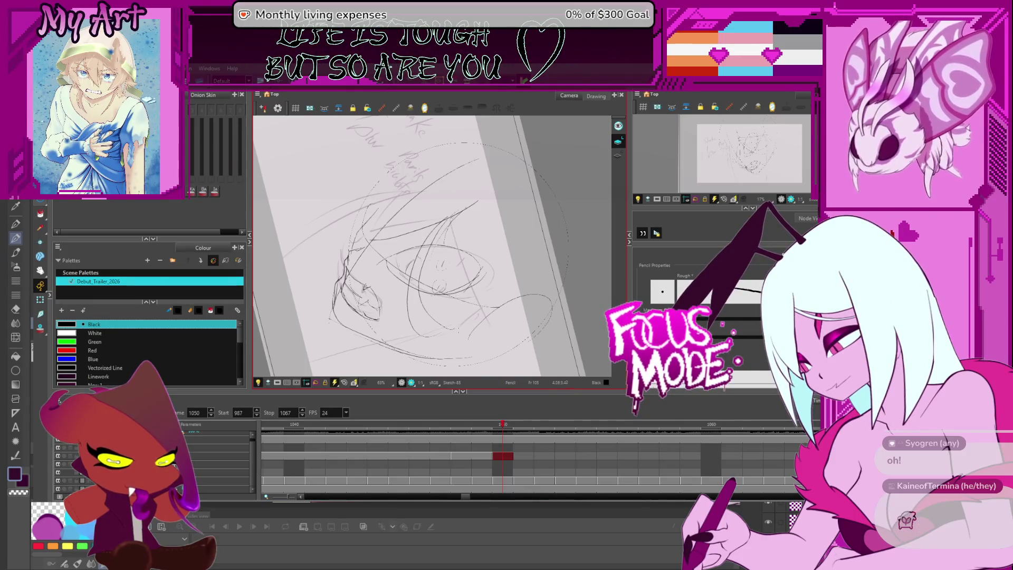
mouse_move(501, 184)
mouse_down()
mouse_move(523, 254)
mouse_move(512, 296)
mouse_move(491, 321)
mouse_up()
drag(483, 174, 426, 366)
Re-angle the view and draw a curve down the side of the face.
mouse_move(445, 312)
mouse_down()
mouse_move(477, 226)
mouse_move(484, 328)
mouse_move(532, 248)
mouse_up()
drag(594, 241, 589, 264)
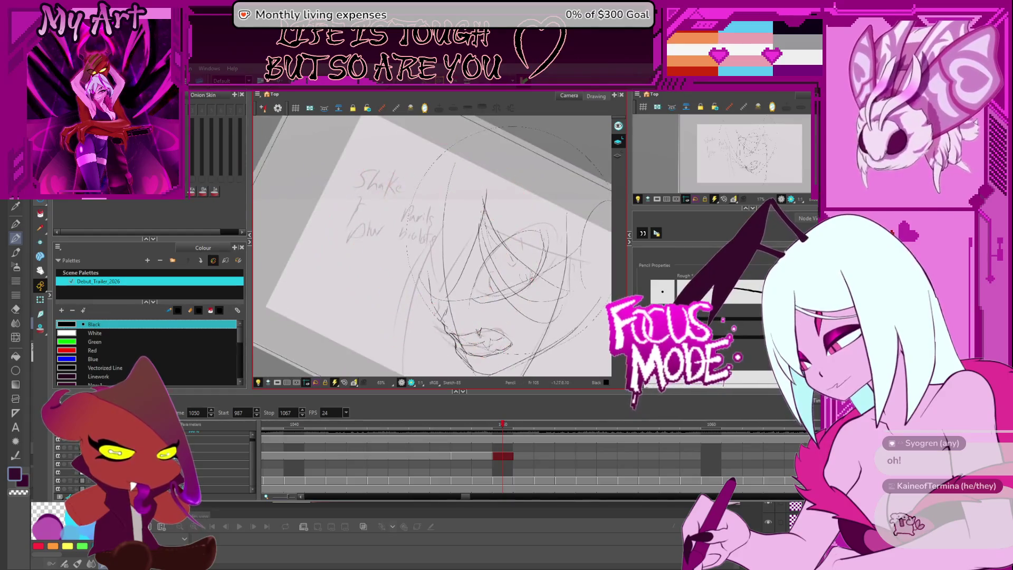
mouse_move(526, 247)
mouse_down()
mouse_move(531, 213)
mouse_move(542, 222)
mouse_up()
click(530, 309)
key(alt+slash)
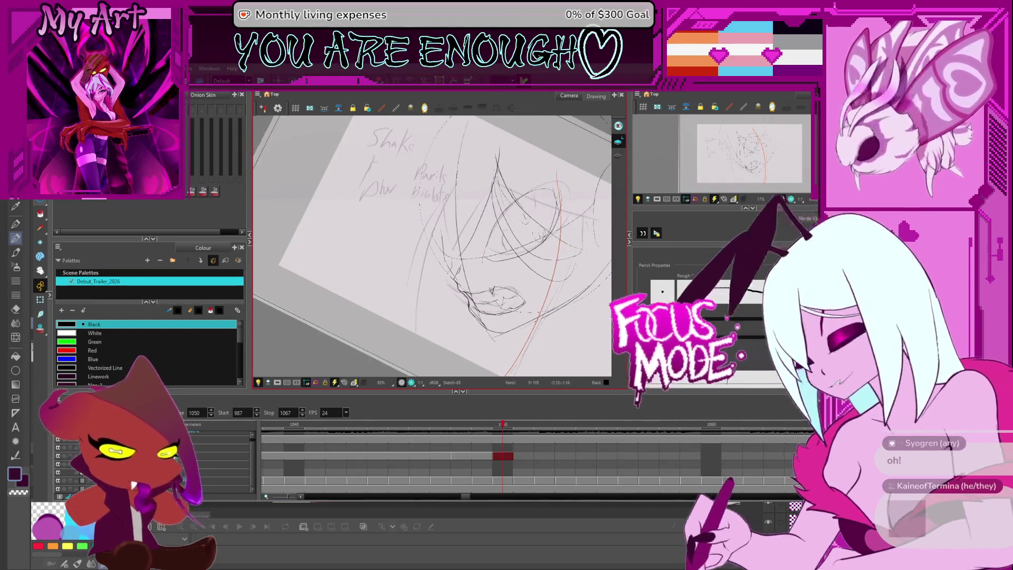
drag(474, 243, 462, 257)
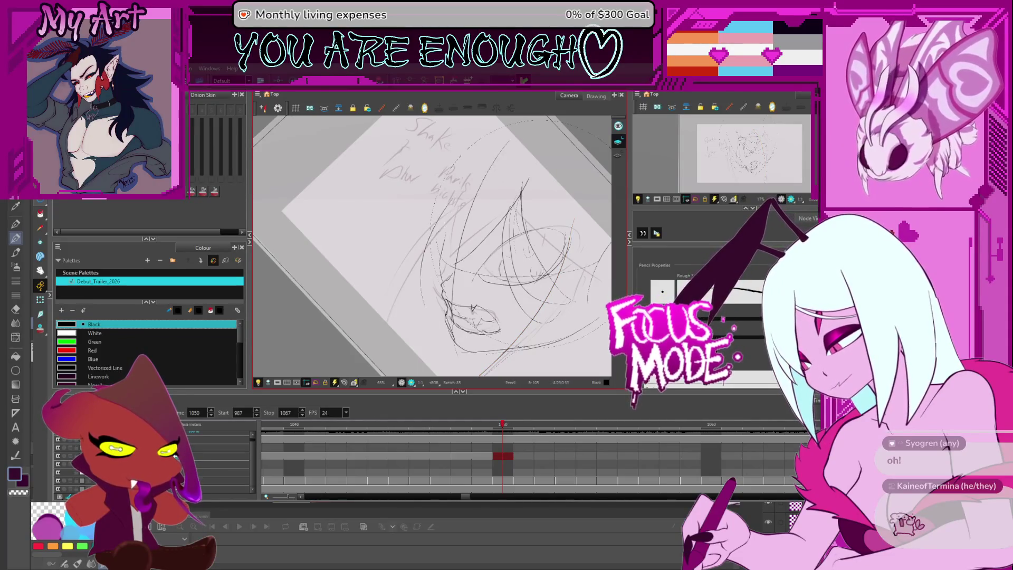
drag(463, 257, 445, 261)
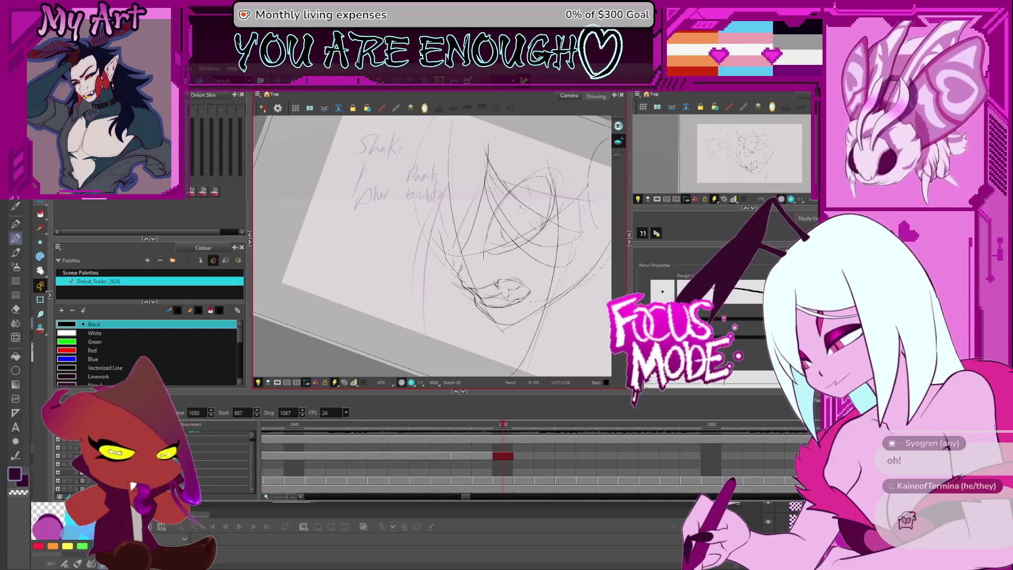
scroll(495, 246, up, 3)
drag(494, 246, 371, 299)
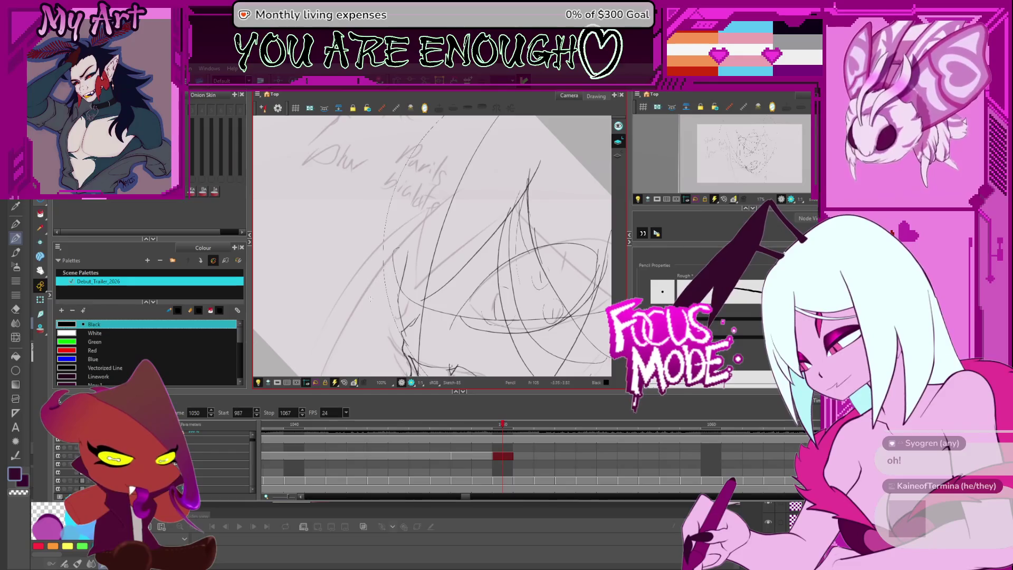
drag(397, 174, 362, 292)
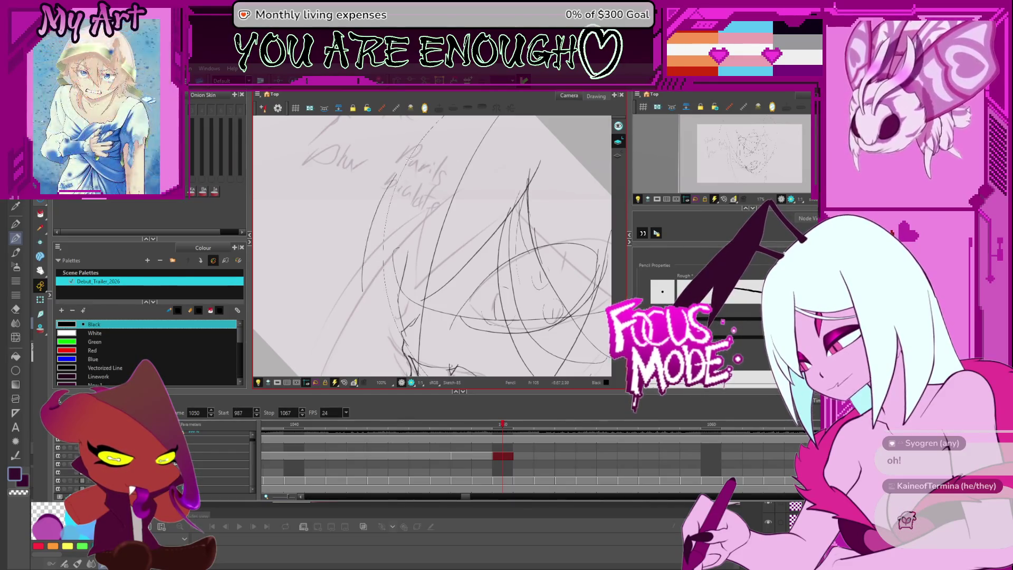
Sketch arcs on the upper-left of the head and faint marks near the eye.
scroll(453, 149, down, 1)
mouse_move(475, 222)
mouse_down()
mouse_move(453, 148)
mouse_move(402, 196)
mouse_up()
drag(373, 253, 423, 168)
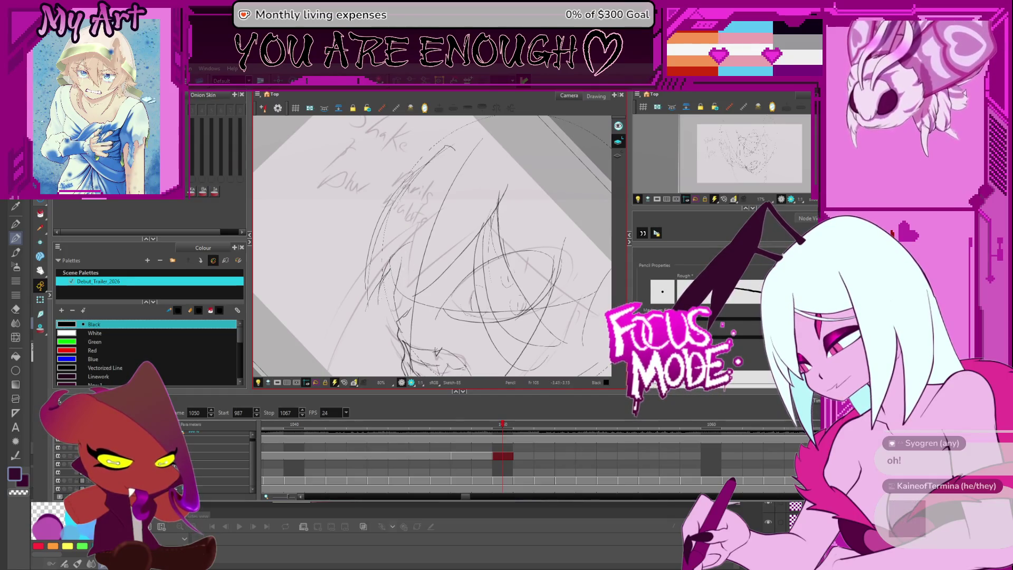
drag(425, 252, 401, 295)
drag(423, 263, 405, 295)
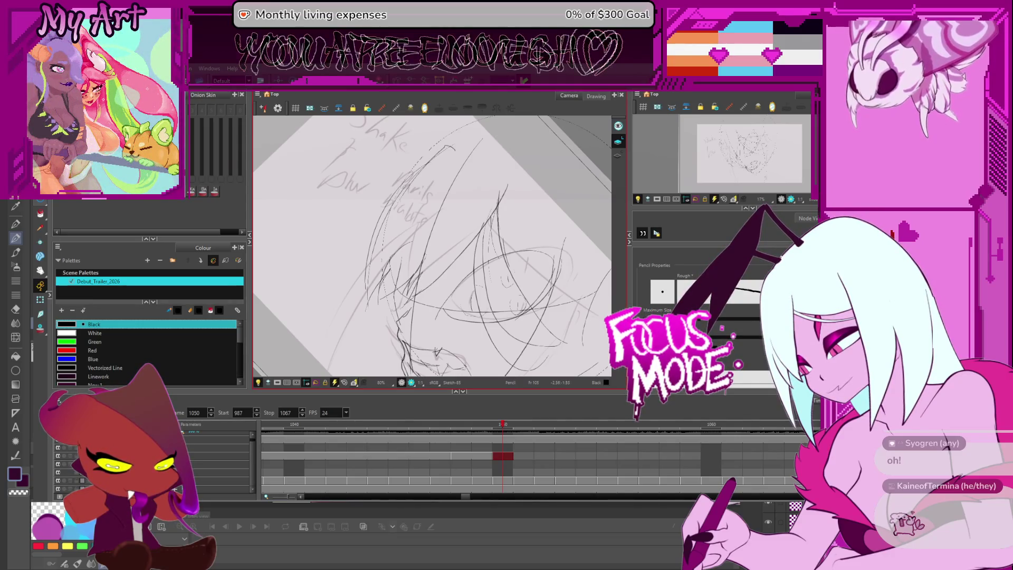
Rework long lines on the face's left side, ending with a short lower-left stroke.
key(2)
key(2)
drag(399, 295, 399, 347)
key(1)
drag(389, 285, 372, 345)
key(ctrl+z)
drag(395, 171, 370, 347)
key(ctrl+z)
mouse_move(376, 191)
mouse_down()
mouse_move(354, 334)
mouse_move(355, 210)
mouse_up()
key(ctrl+z)
key(ctrl+z)
drag(389, 322, 409, 354)
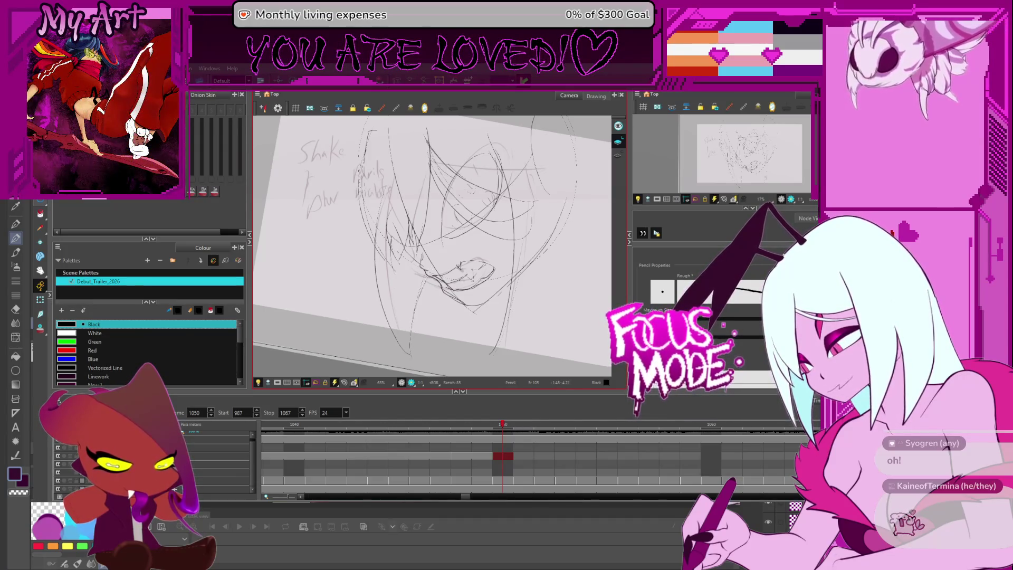
Extend a face curve upward and add short strokes near its end and on the face.
mouse_move(570, 280)
mouse_down()
mouse_move(528, 253)
mouse_move(481, 265)
mouse_up()
drag(430, 354, 459, 184)
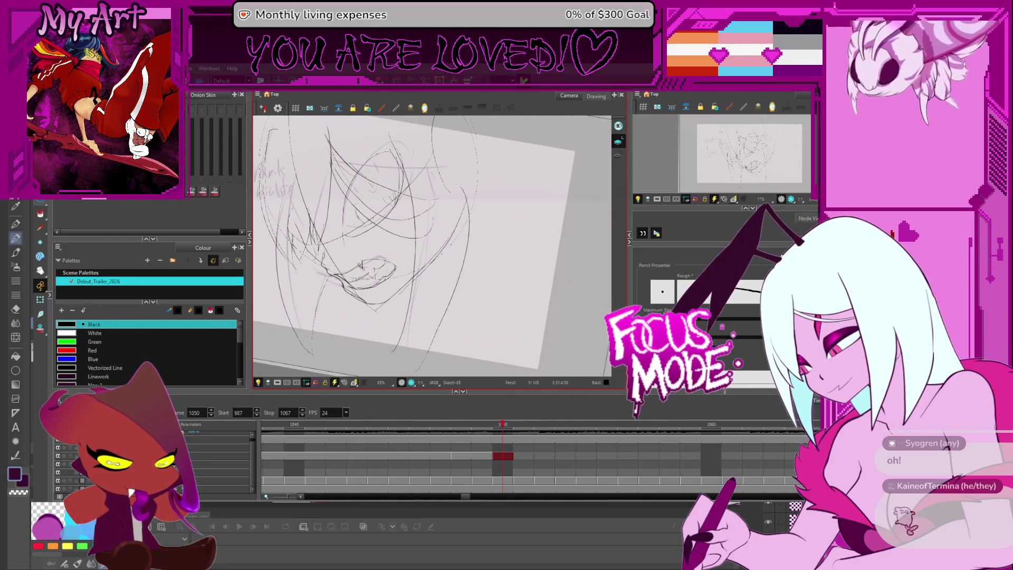
key(ctrl+z)
drag(437, 321, 478, 304)
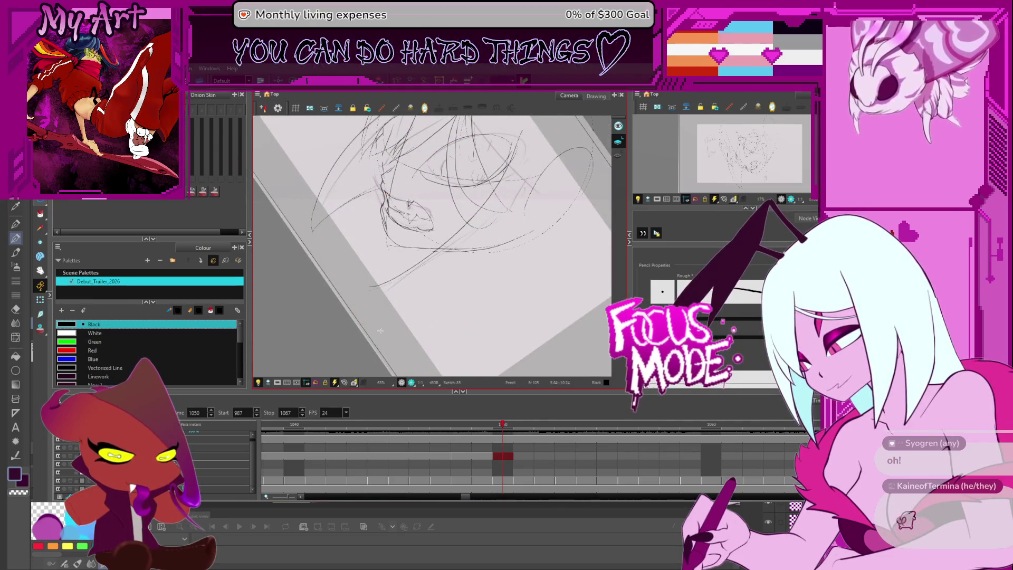
mouse_move(534, 231)
mouse_down()
mouse_move(502, 264)
mouse_move(479, 259)
mouse_move(503, 345)
mouse_up()
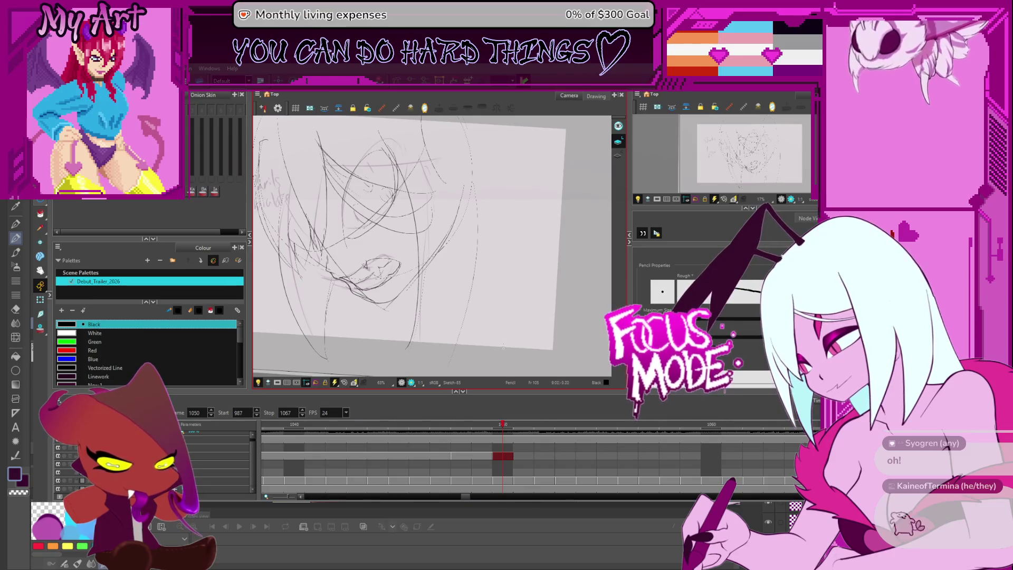
drag(554, 256, 532, 278)
mouse_move(559, 232)
mouse_down()
mouse_move(570, 230)
mouse_move(540, 239)
mouse_up()
mouse_move(481, 209)
mouse_down()
mouse_move(525, 227)
mouse_move(490, 225)
mouse_move(463, 253)
mouse_up()
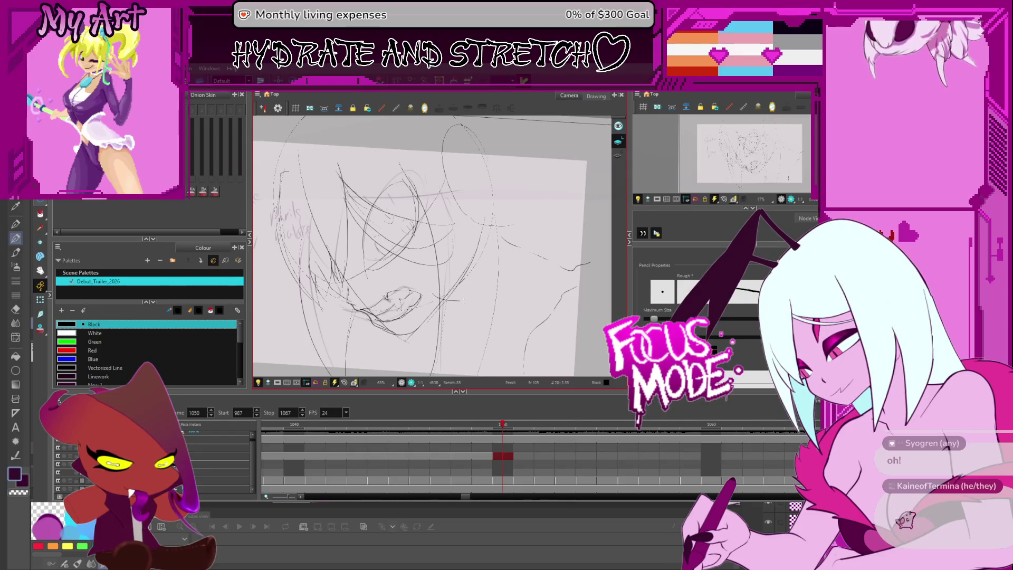
Trim stroke bits and sketch short strokes along the jaw.
drag(464, 314, 440, 267)
key(alt+t)
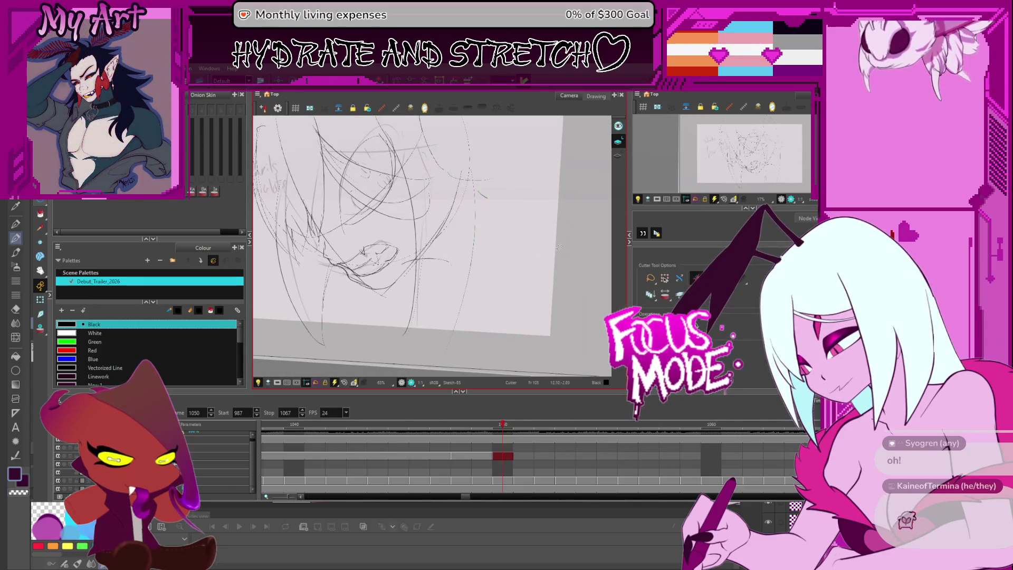
key(alt+slash)
drag(444, 271, 461, 263)
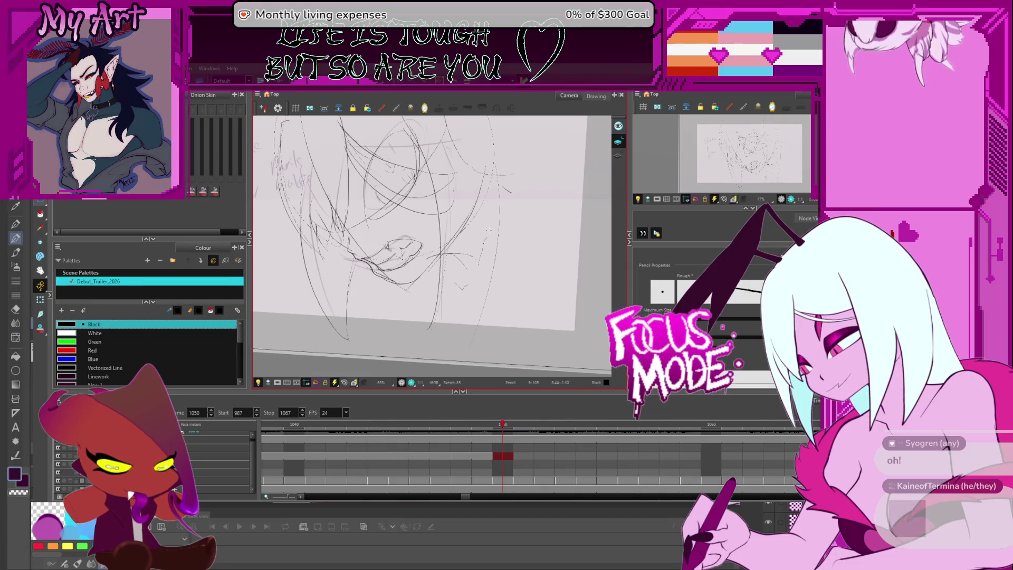
mouse_move(527, 237)
mouse_down()
mouse_move(507, 285)
mouse_move(474, 311)
mouse_up()
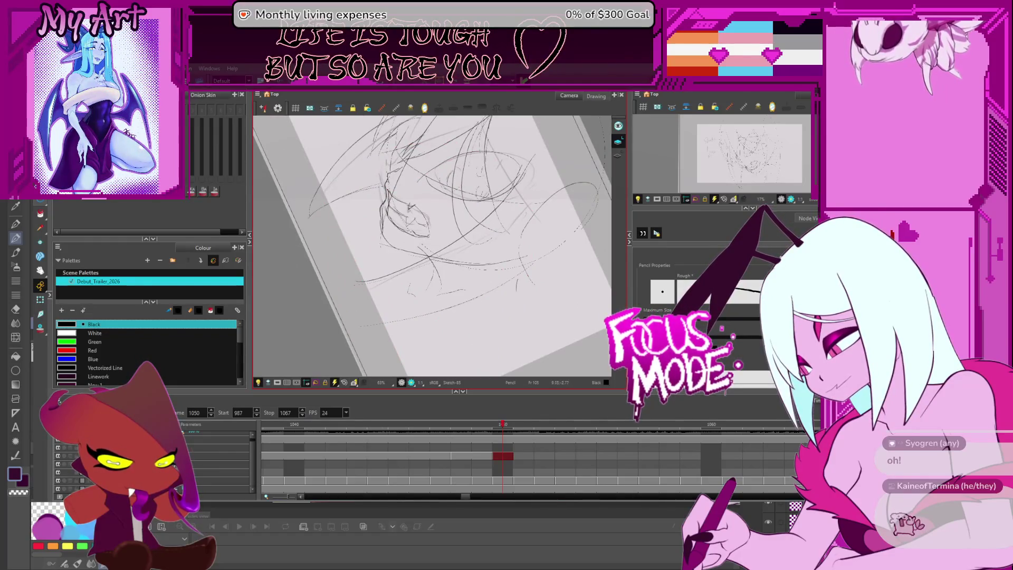
mouse_move(504, 287)
mouse_down()
mouse_move(508, 310)
mouse_move(522, 292)
mouse_up()
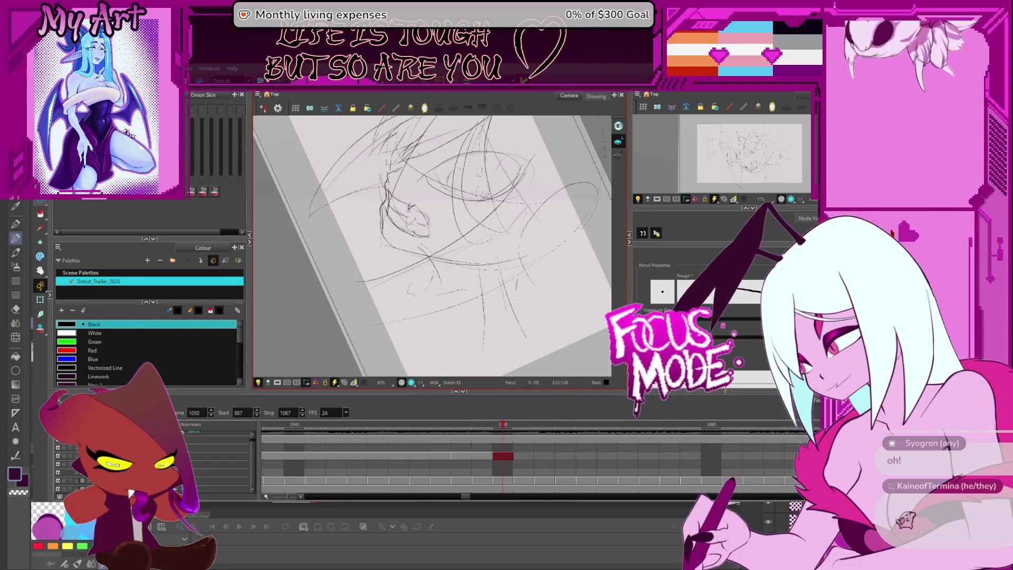
drag(531, 322, 496, 253)
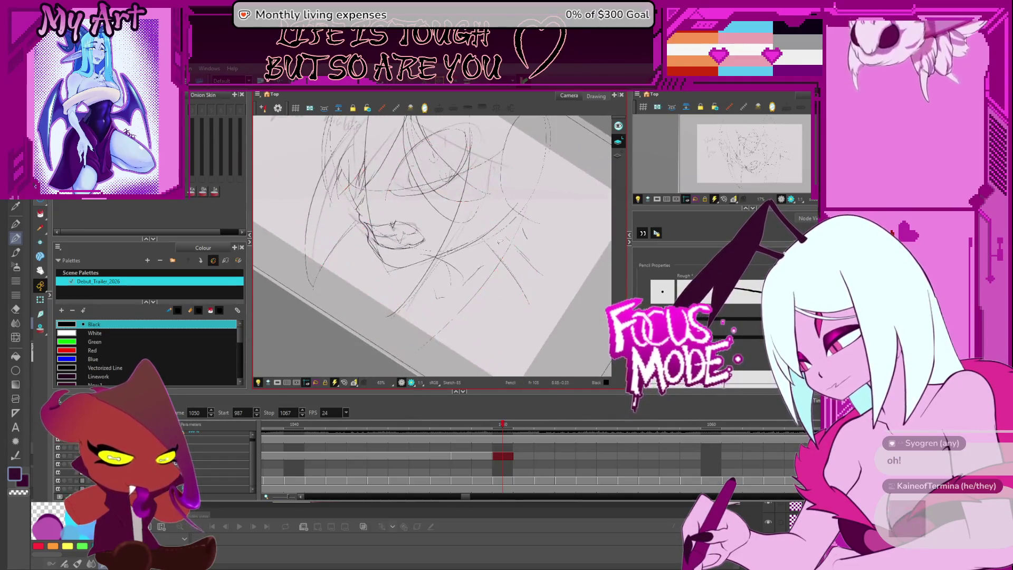
Draw a stroke below the lips, discarding a downward jaw stroke.
mouse_move(477, 297)
mouse_down()
mouse_move(549, 305)
mouse_move(507, 356)
mouse_up()
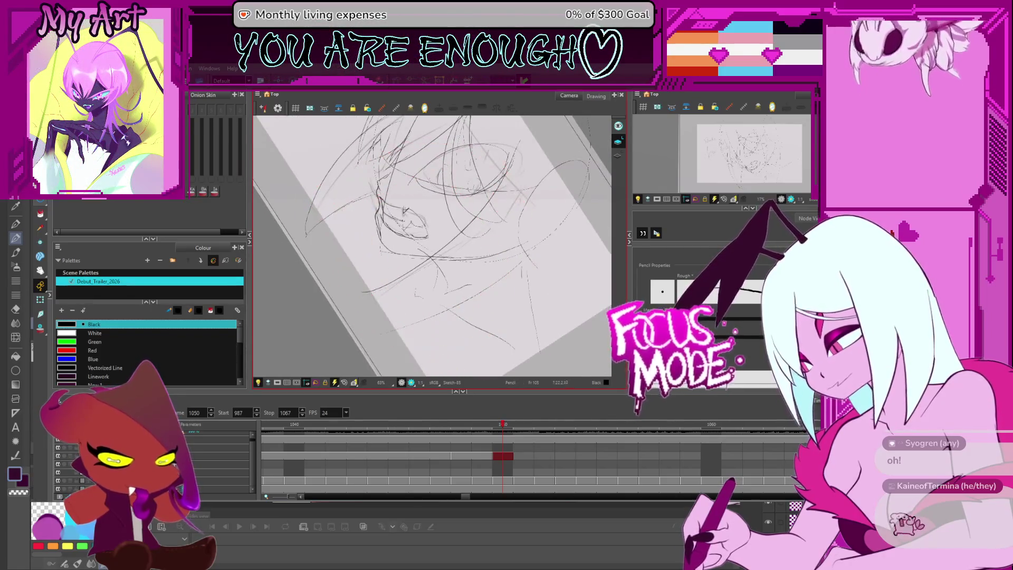
drag(524, 272, 535, 318)
key(ctrl+z)
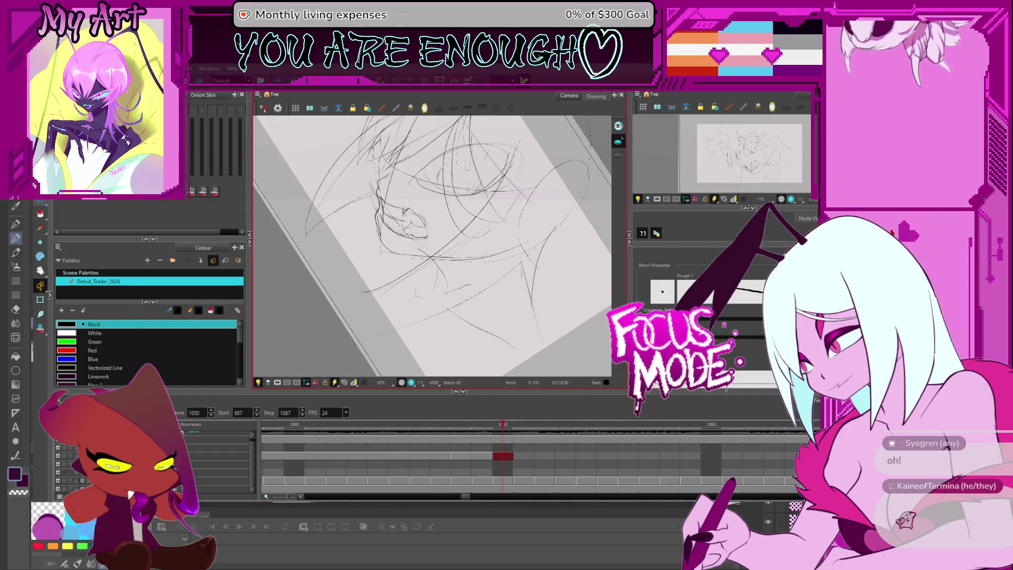
drag(560, 239, 510, 267)
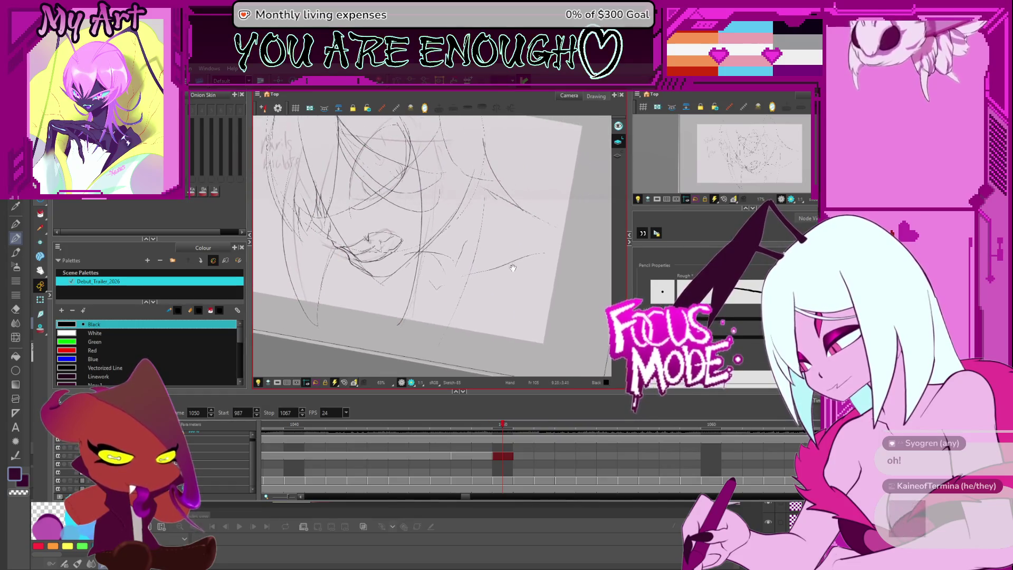
drag(496, 182, 525, 221)
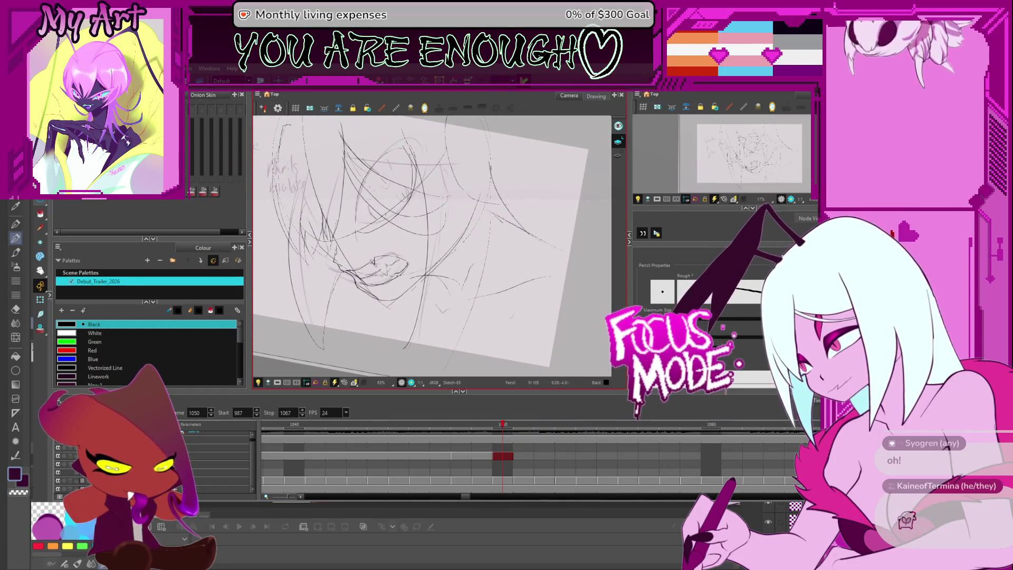
Add strokes near the mouth, rising along the jawline and curving across the lower face.
drag(489, 251, 534, 287)
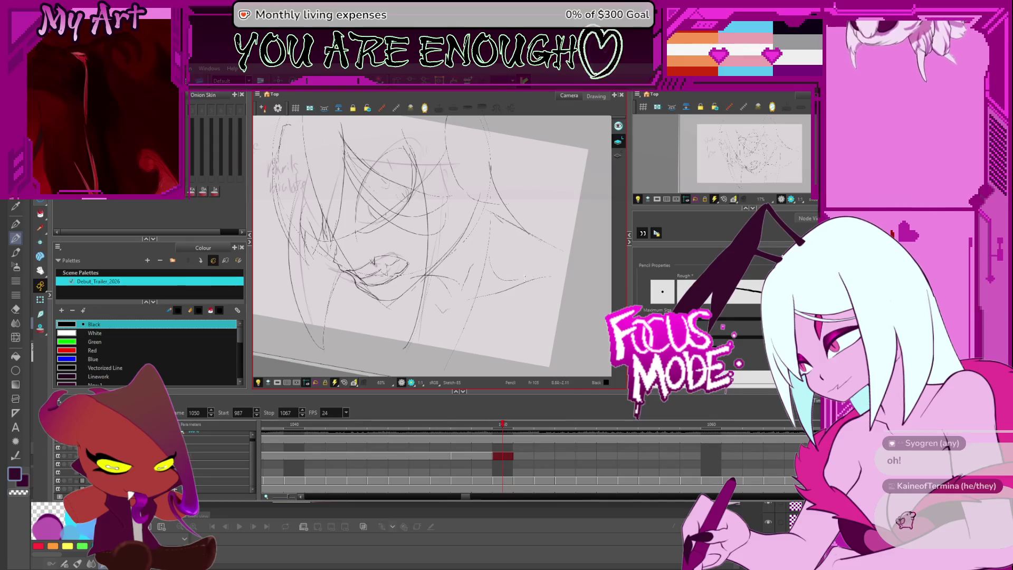
drag(528, 275, 578, 245)
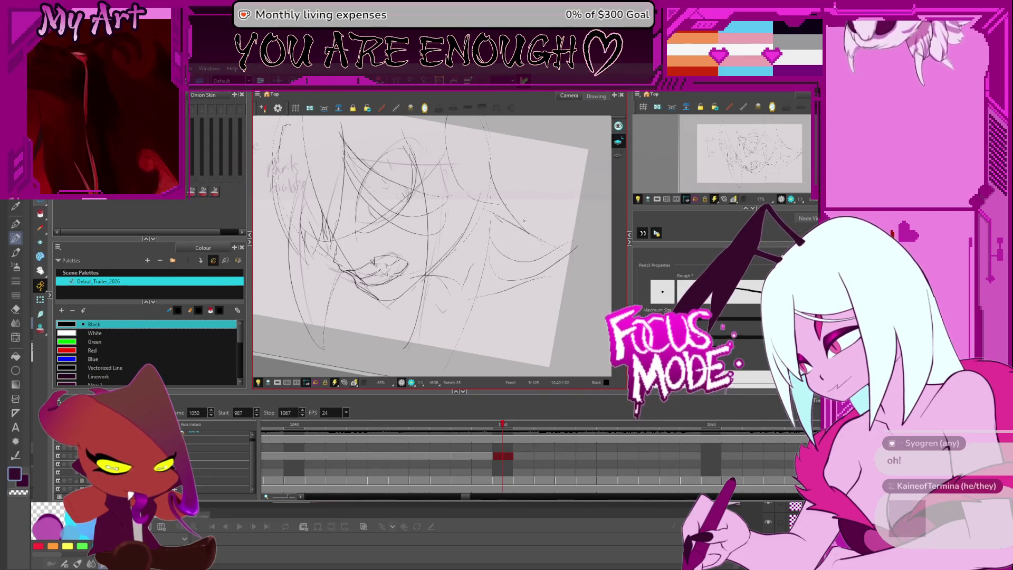
drag(491, 233, 561, 247)
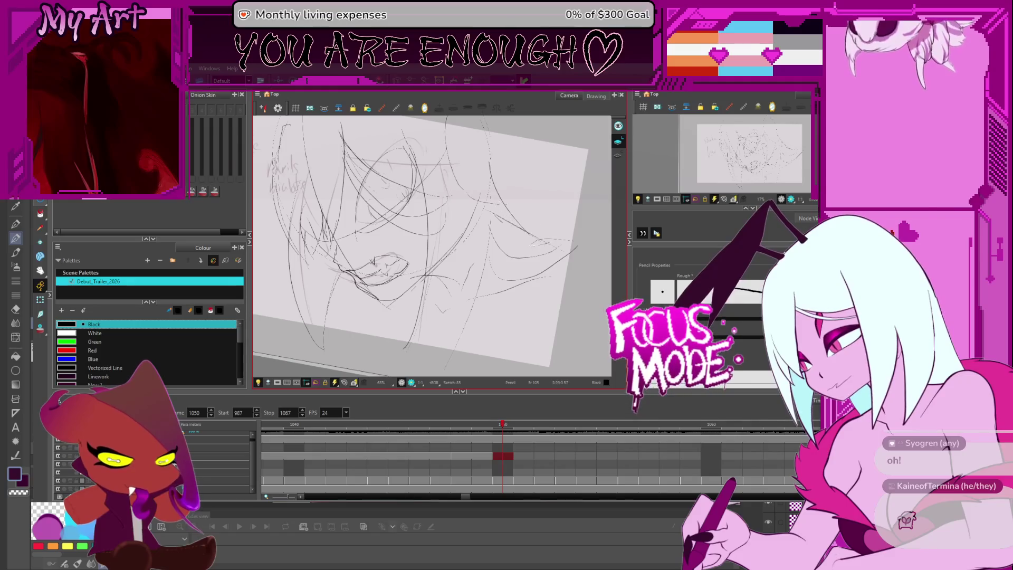
mouse_move(510, 218)
mouse_down()
mouse_move(408, 323)
mouse_move(419, 273)
mouse_up()
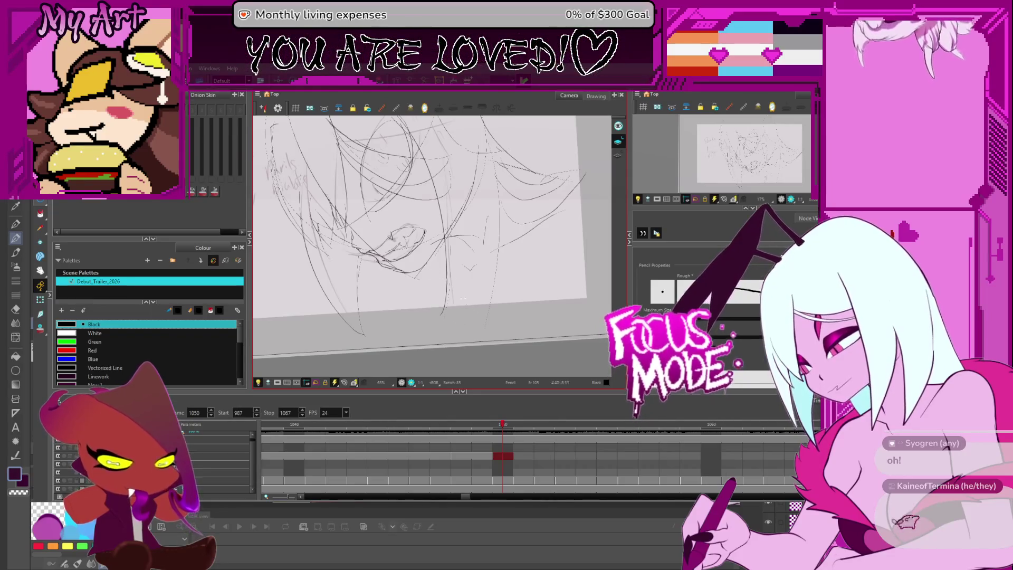
drag(518, 254, 463, 297)
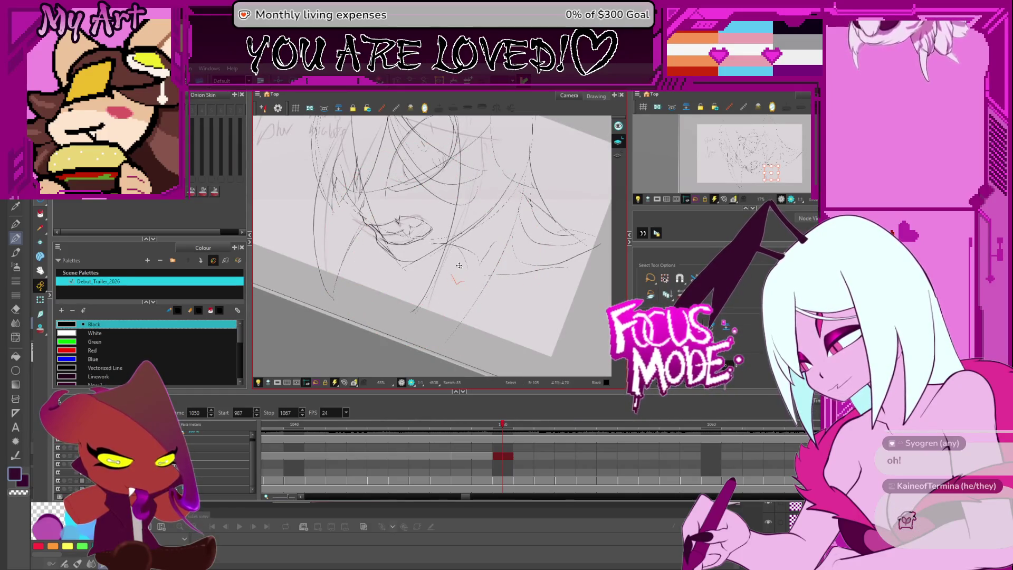
Select the small stray red stroke near the lips with the Select tool.
scroll(459, 266, up, 3)
drag(488, 238, 480, 264)
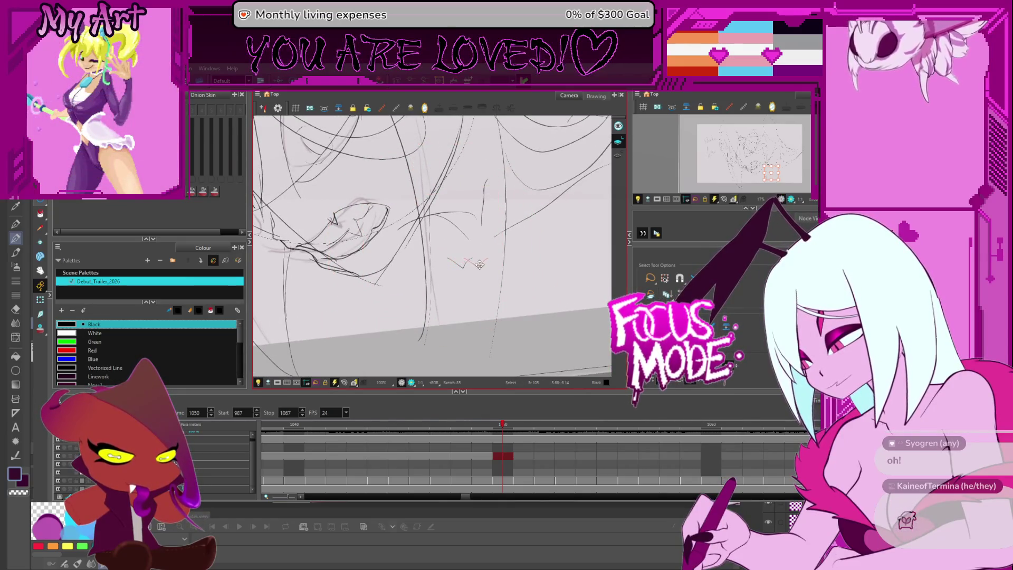
scroll(531, 229, down, 2)
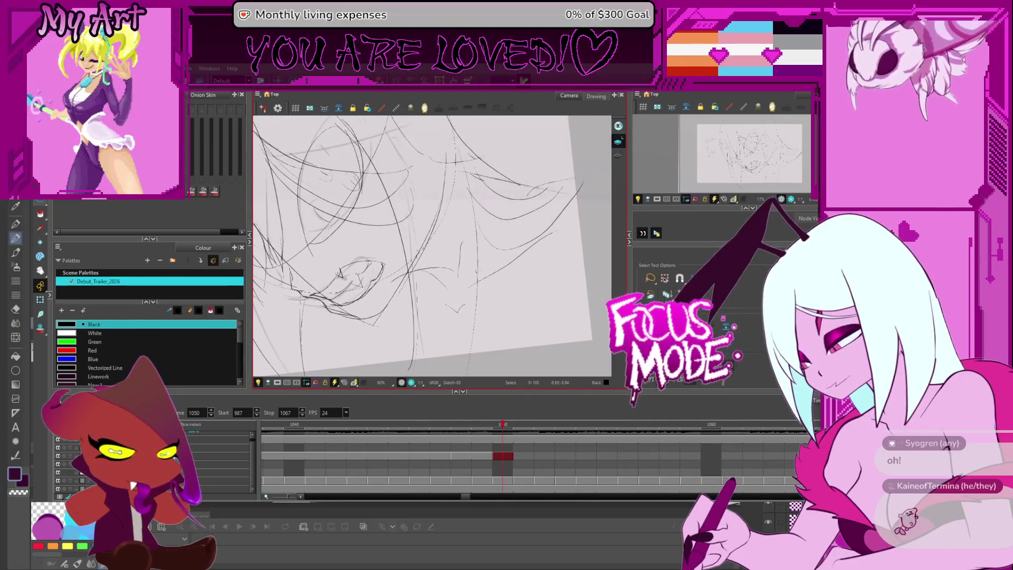
key(alt+s)
click(443, 264)
click(449, 268)
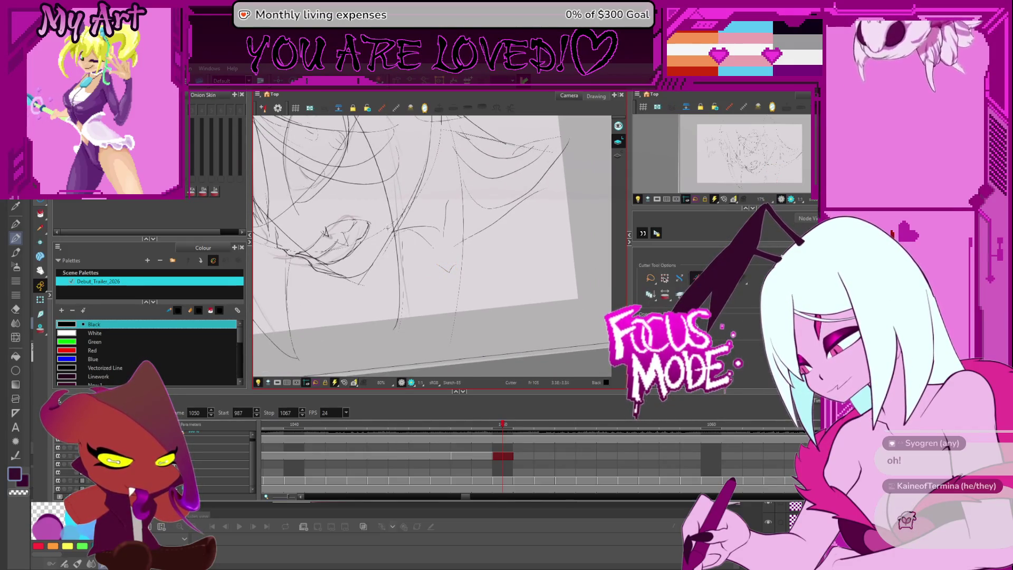
Tilt the view and draw a long downward pencil stroke for the jaw.
mouse_move(546, 249)
mouse_down()
mouse_move(490, 280)
mouse_move(452, 263)
mouse_up()
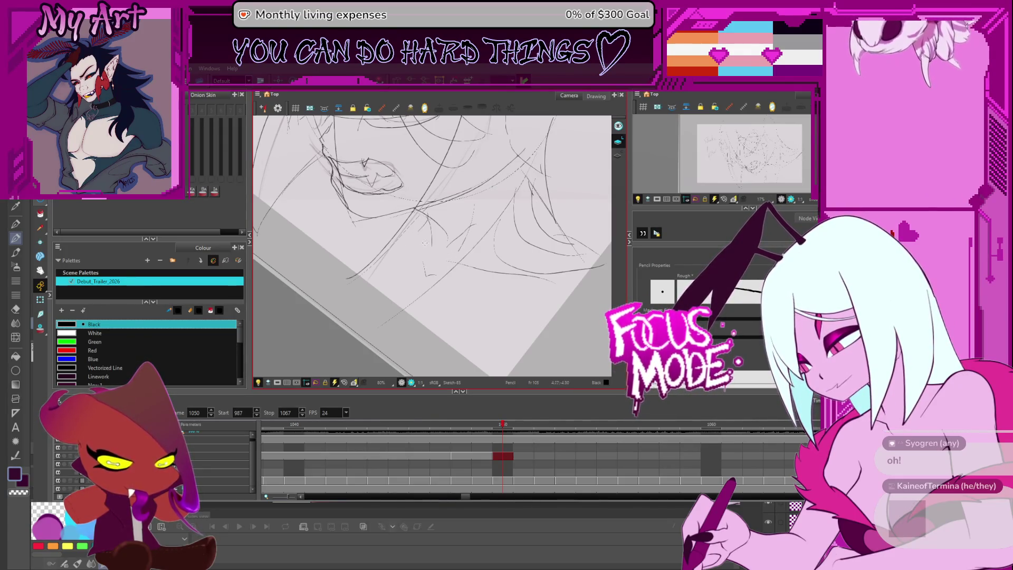
mouse_move(453, 263)
mouse_down()
mouse_move(438, 285)
mouse_move(391, 311)
mouse_up()
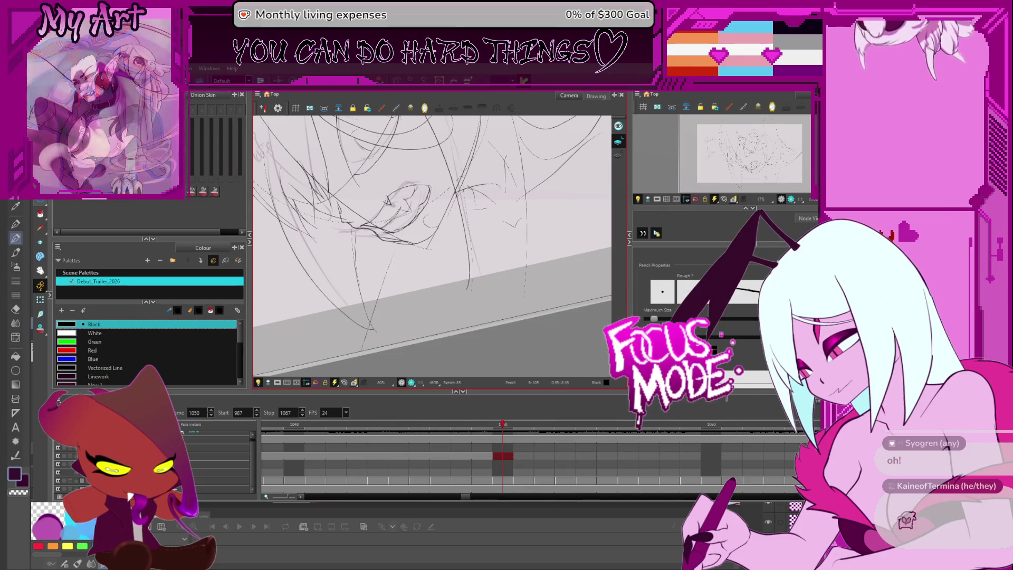
scroll(387, 298, down, 3)
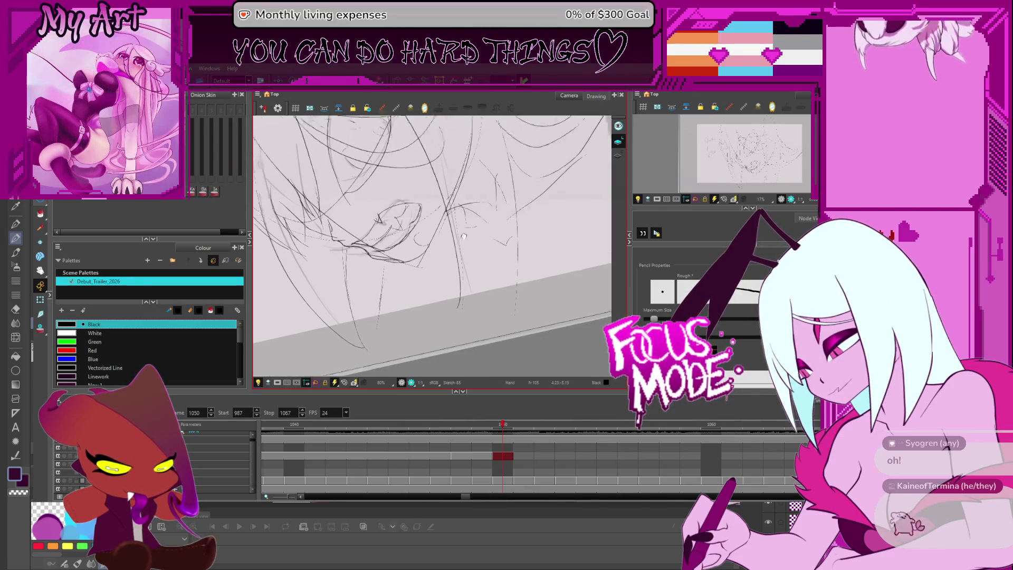
ctrl+alt+drag(386, 298, 443, 267)
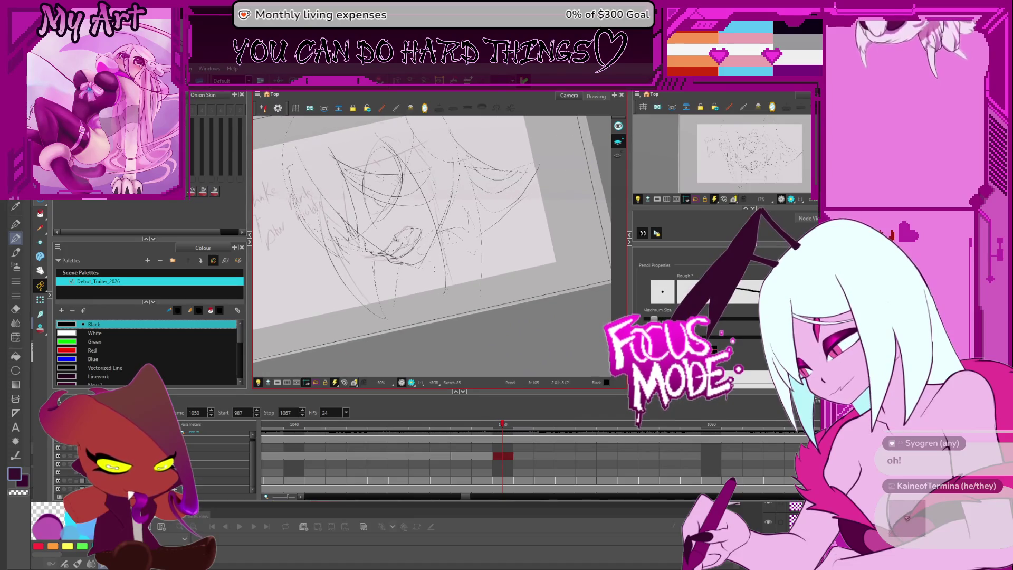
scroll(430, 263, up, 3)
key(alt+s)
ctrl+alt+drag(517, 275, 421, 315)
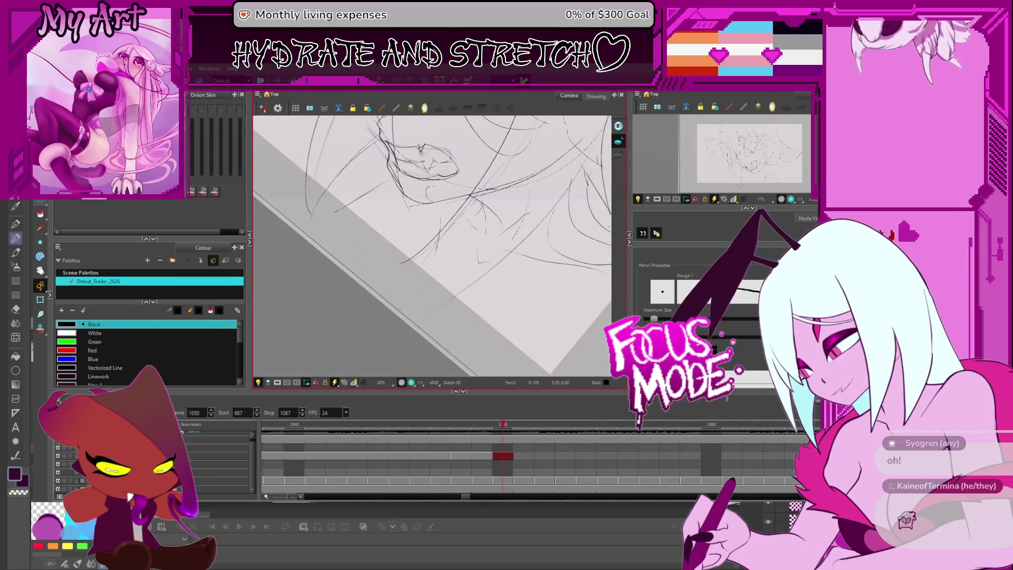
drag(440, 215, 427, 310)
Zoom out and play forward to preview the later frames.
mouse_move(498, 262)
ctrl+alt+mouse_down()
mouse_move(531, 259)
mouse_move(488, 248)
mouse_move(503, 266)
mouse_move(491, 231)
mouse_move(525, 238)
mouse_move(544, 316)
ctrl+alt+mouse_up()
scroll(501, 258, down, 1)
scroll(496, 228, up, 1)
scroll(507, 222, down, 1)
scroll(517, 217, up, 1)
scroll(527, 263, down, 1)
key(Return)
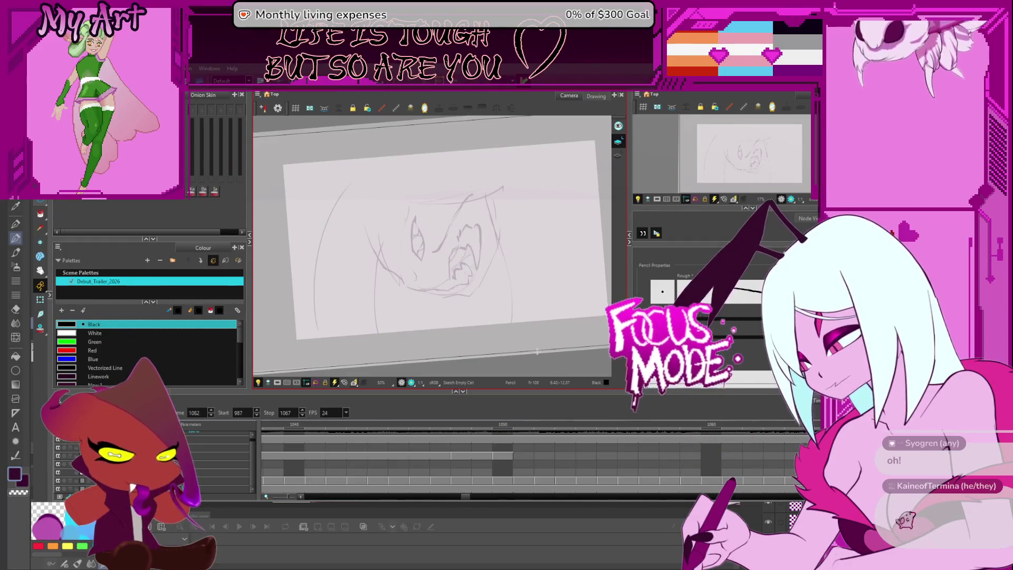
Return to frame 1050 and frame the face sketch in view.
key(comma)
key(comma)
key(comma)
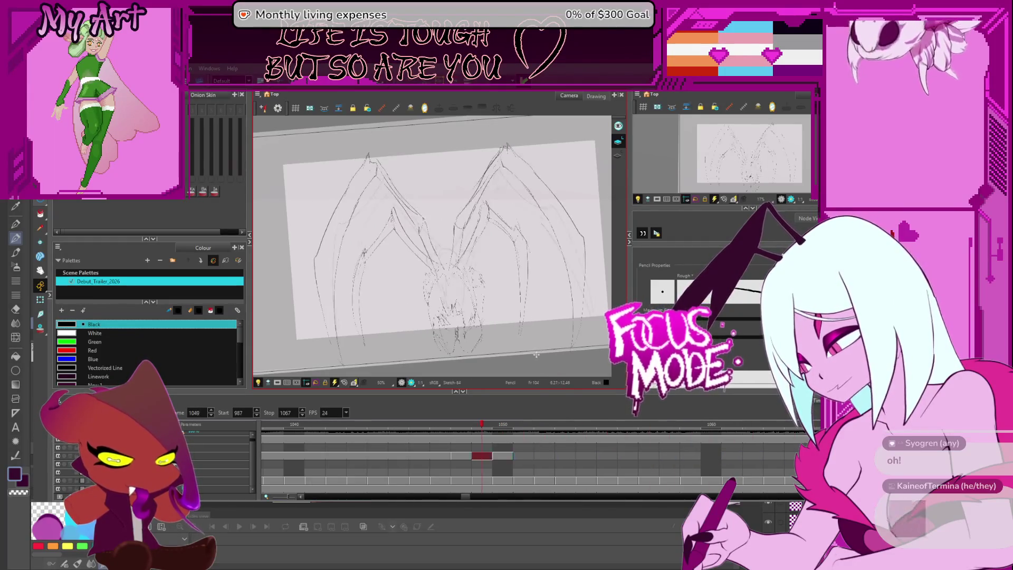
drag(513, 247, 524, 236)
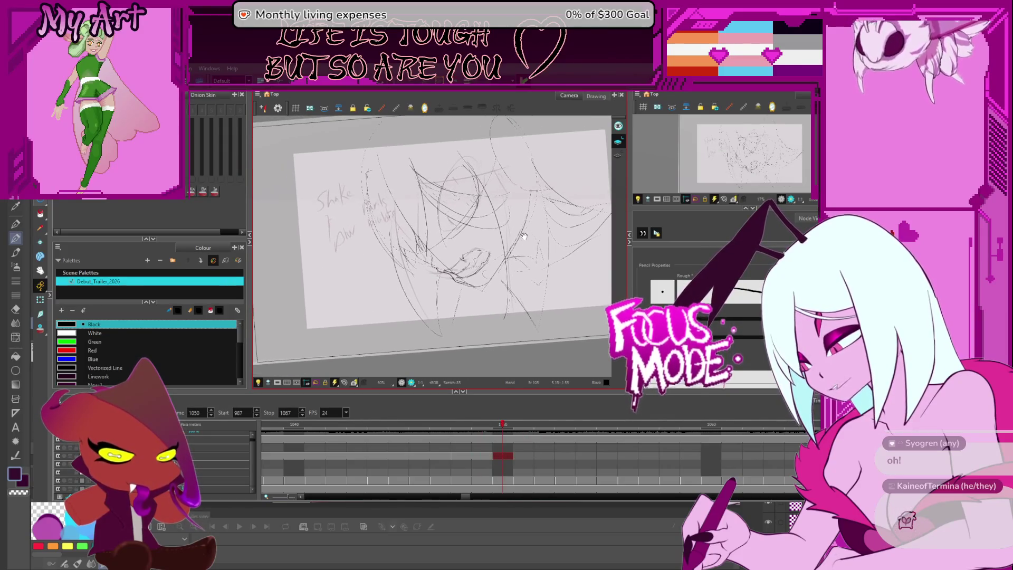
ctrl+alt+drag(495, 298, 478, 322)
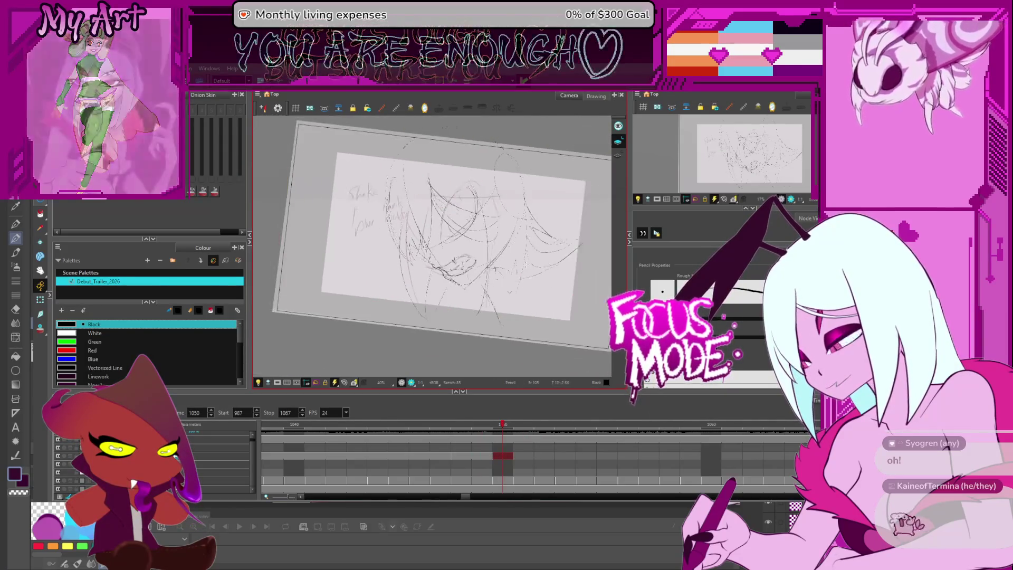
key(2)
mouse_move(515, 271)
ctrl+alt+mouse_down()
mouse_move(387, 271)
mouse_move(444, 290)
ctrl+alt+mouse_up()
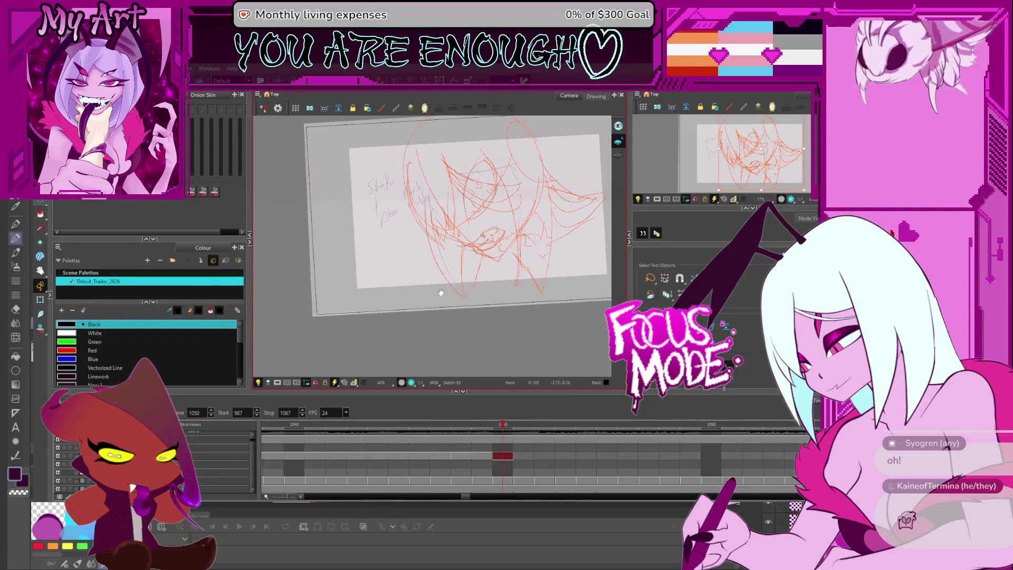
Select the whole face sketch, scale it up and shift it, then deselect.
key(ctrl+a)
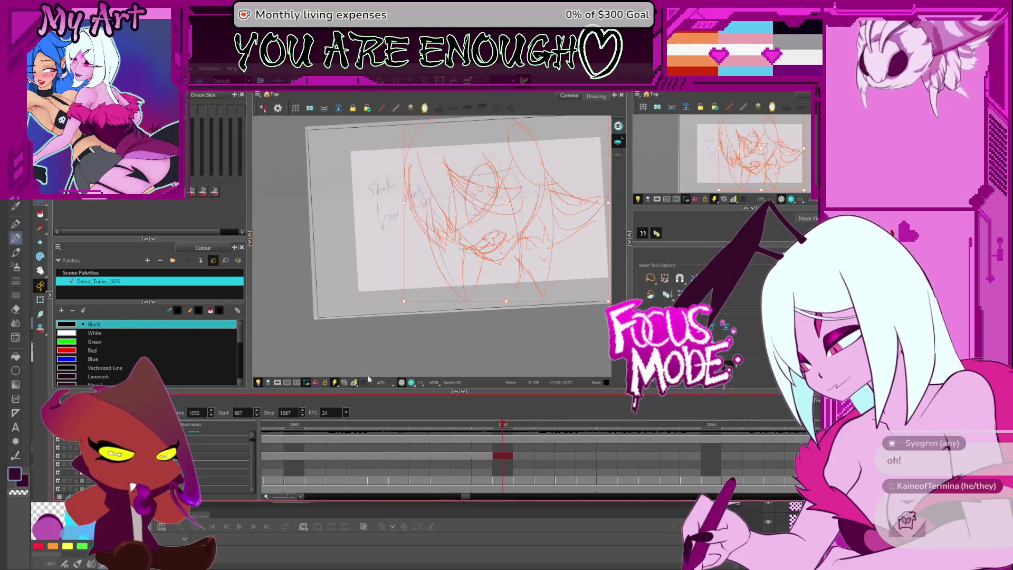
scroll(475, 237, down, 2)
mouse_move(528, 227)
mouse_down()
mouse_move(585, 258)
mouse_move(568, 190)
mouse_up()
drag(561, 151, 595, 126)
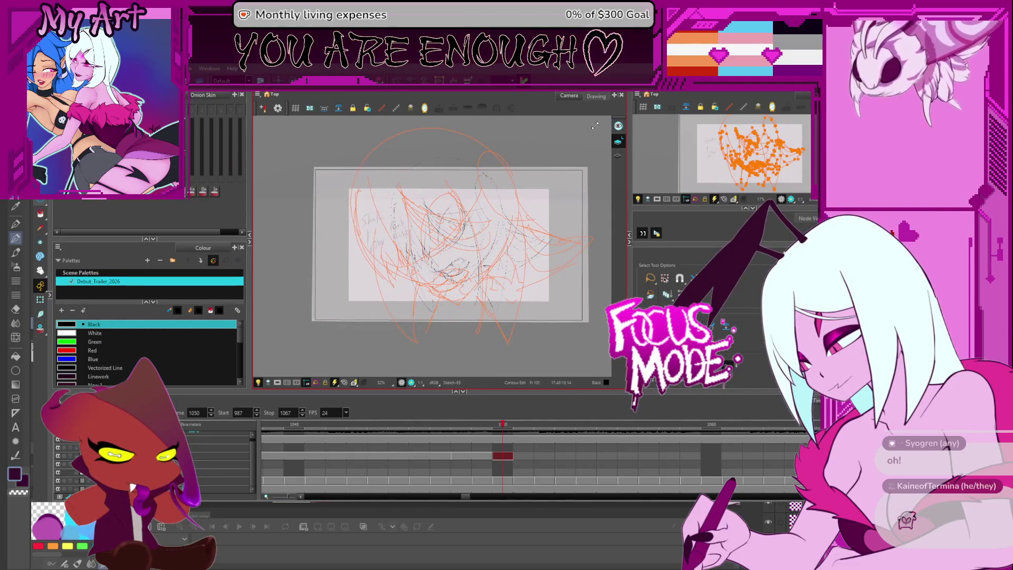
click(584, 139)
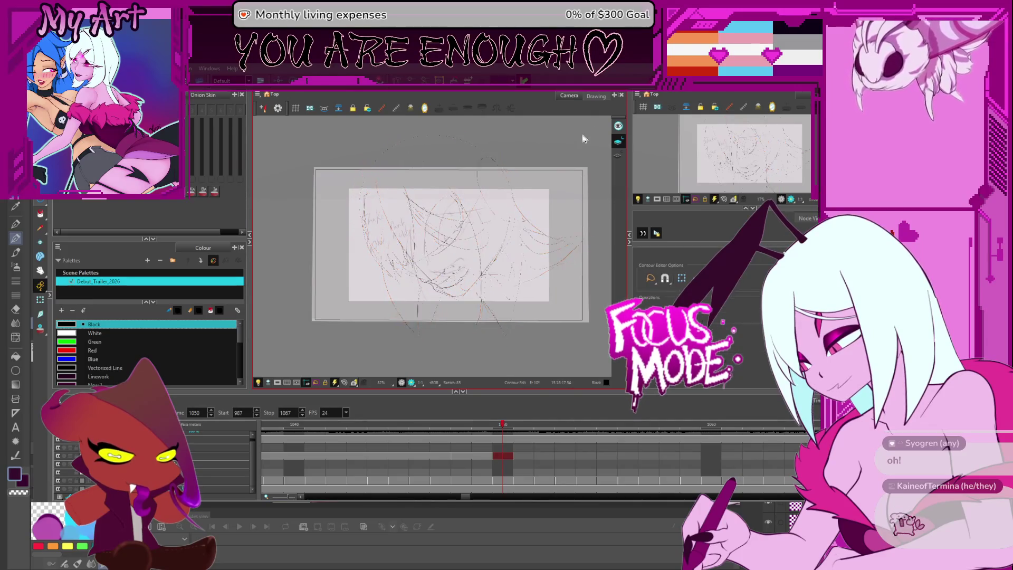
Reselect all sketch strokes, then release them and rotate to a comfortable drawing angle.
drag(491, 246, 498, 223)
key(ctrl+a)
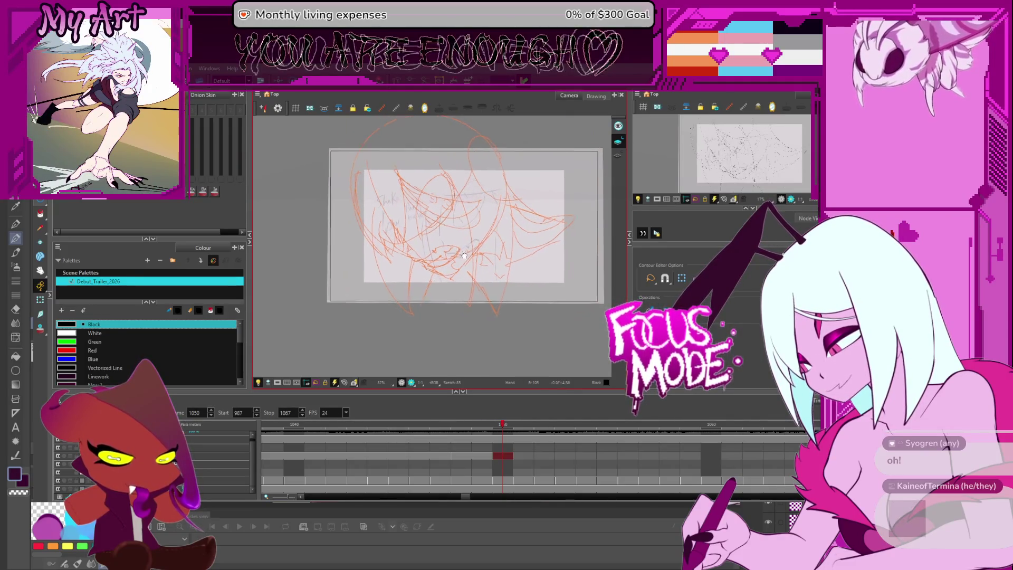
scroll(493, 229, up, 1)
mouse_move(492, 229)
mouse_down()
mouse_move(497, 268)
mouse_move(475, 216)
mouse_move(506, 253)
mouse_move(543, 202)
mouse_up()
key(Escape)
scroll(518, 235, up, 2)
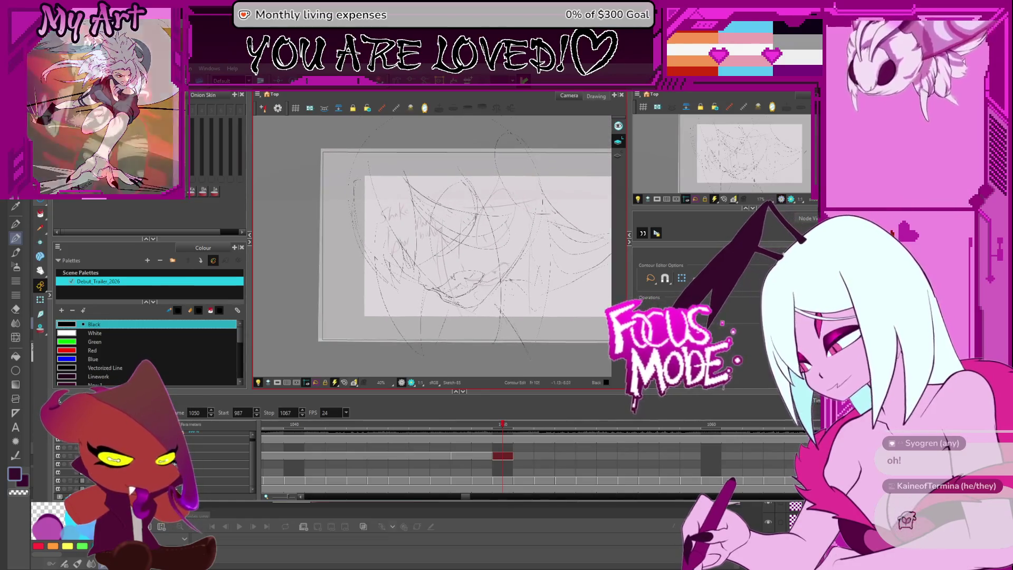
drag(519, 235, 422, 248)
Try drawing a bold jaw curve with the Pencil, undoing both attempts.
scroll(442, 253, up, 2)
key(alt+/)
drag(455, 201, 406, 261)
key(ctrl+z)
mouse_move(379, 322)
mouse_down()
mouse_move(520, 173)
mouse_move(389, 288)
mouse_up()
key(ctrl+z)
key(ctrl+z)
Tilt, zoom and mirror the view to centre the chin and mouth.
mouse_move(438, 248)
mouse_down()
mouse_move(426, 218)
mouse_move(437, 179)
mouse_up()
drag(443, 253, 450, 264)
key(2)
drag(400, 233, 411, 239)
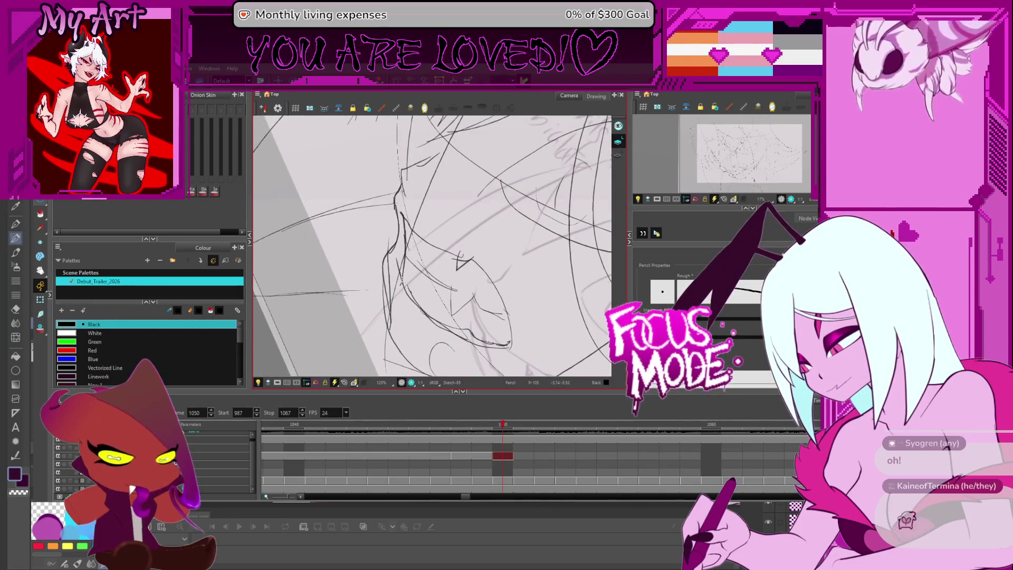
key(4)
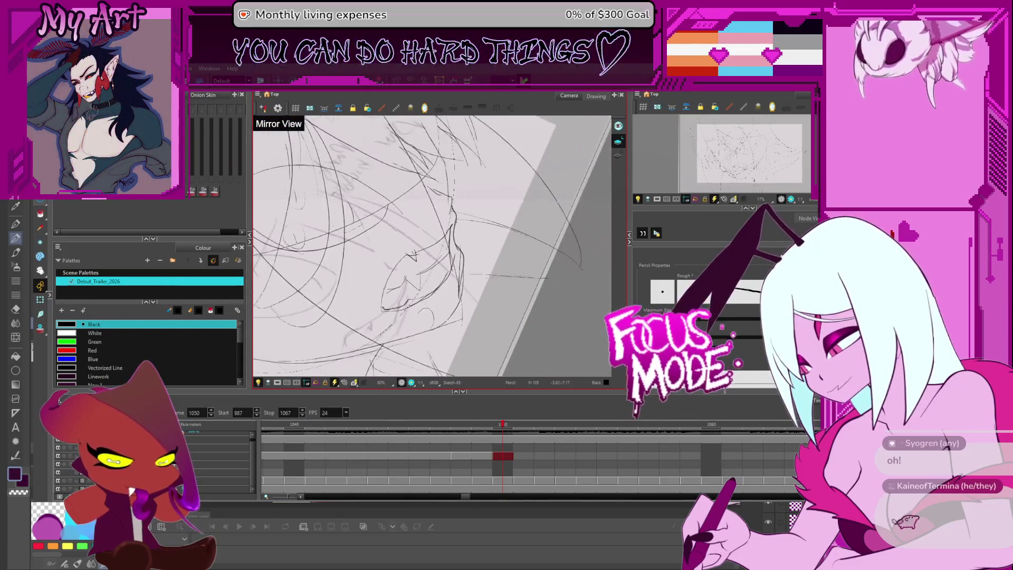
drag(459, 294, 477, 273)
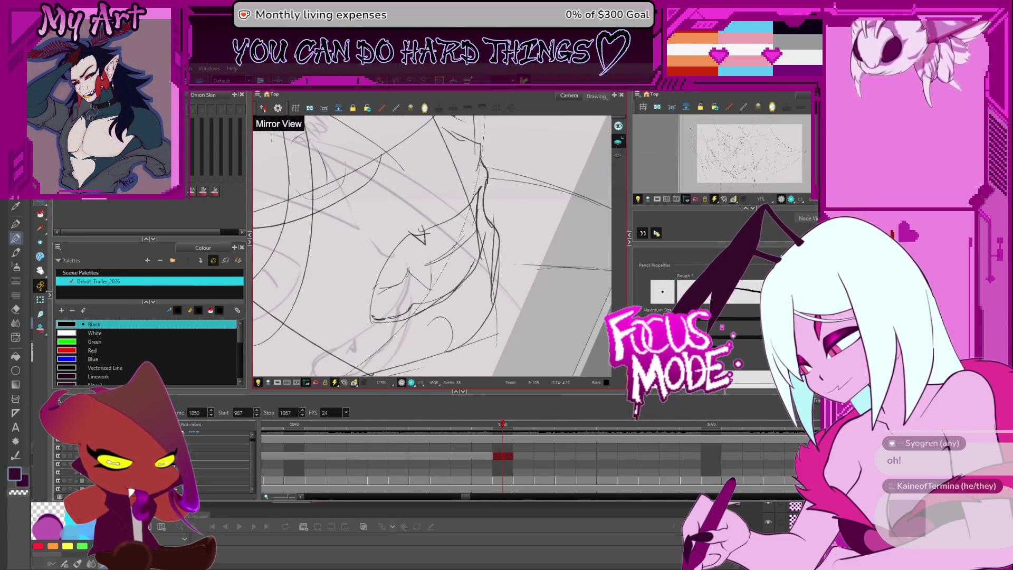
Draw a bold dark line along the lower lip and chin.
key(ctrl+z)
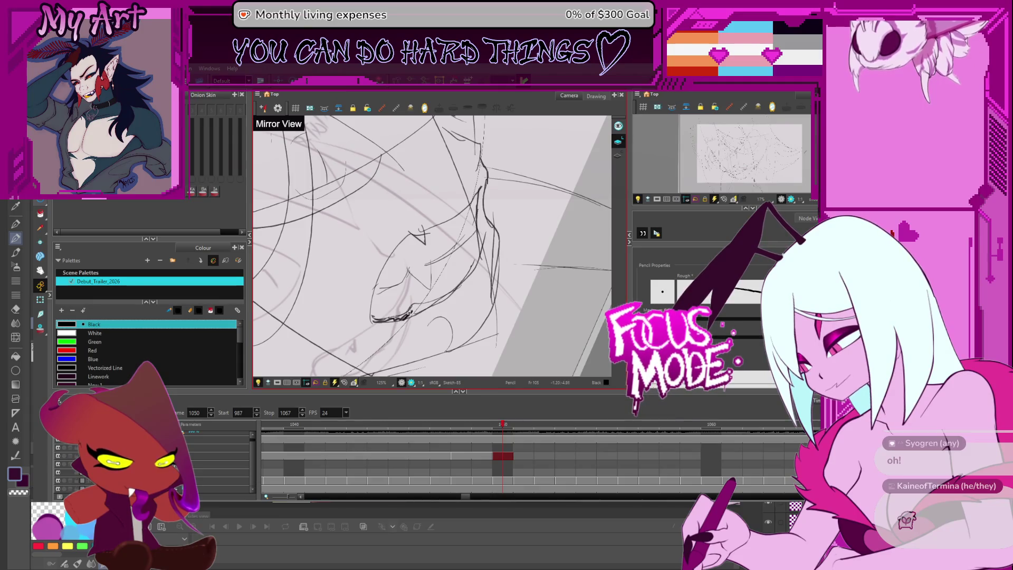
key(ctrl+z)
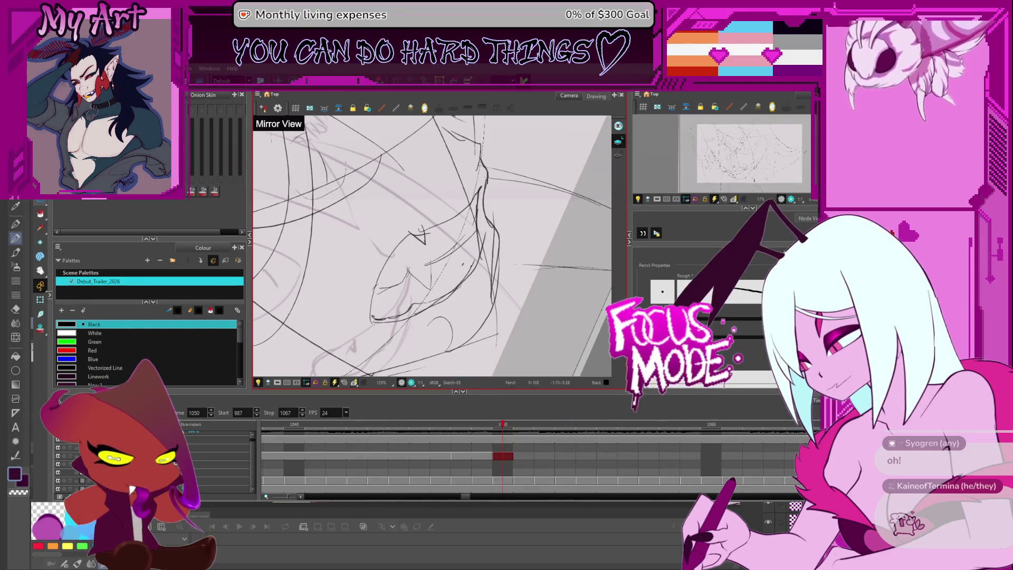
drag(389, 318, 411, 314)
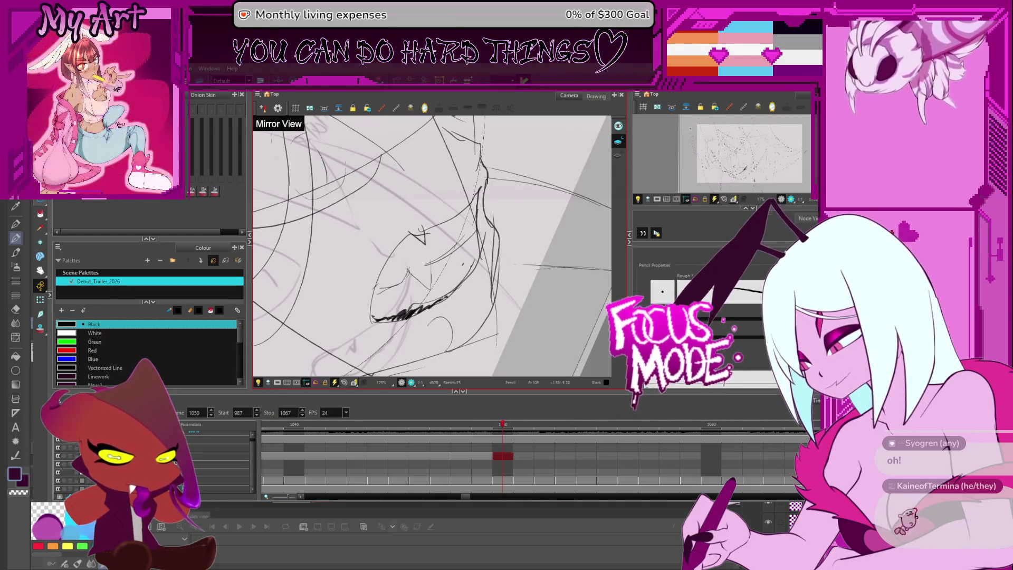
drag(440, 300, 419, 319)
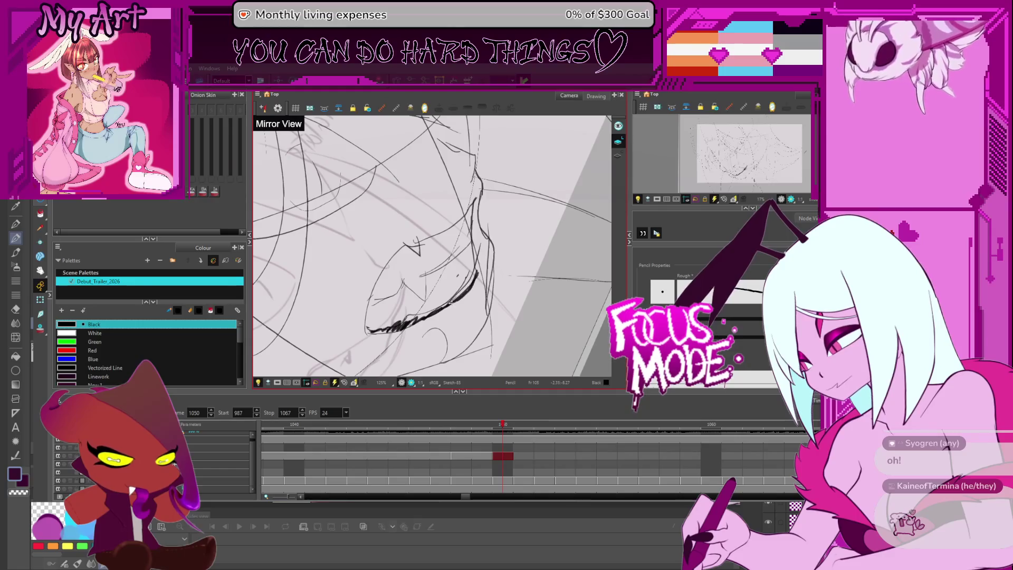
drag(452, 304, 469, 259)
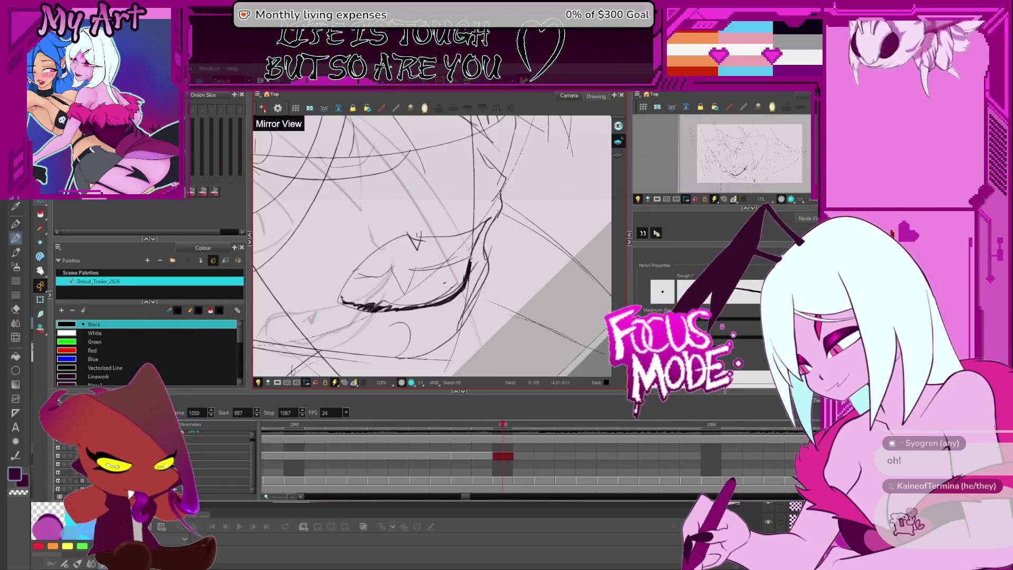
key(ctrl)
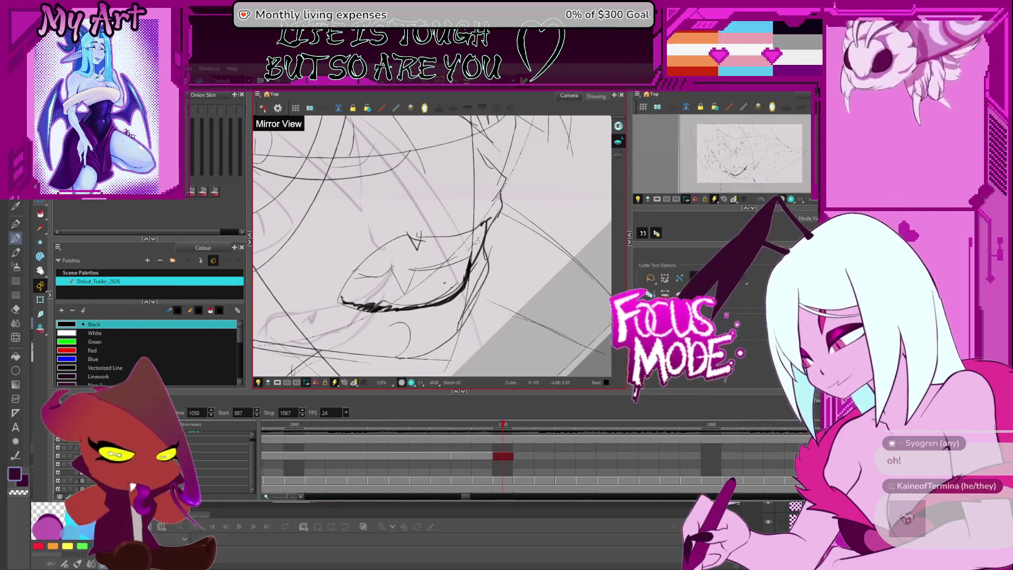
key(ctrl)
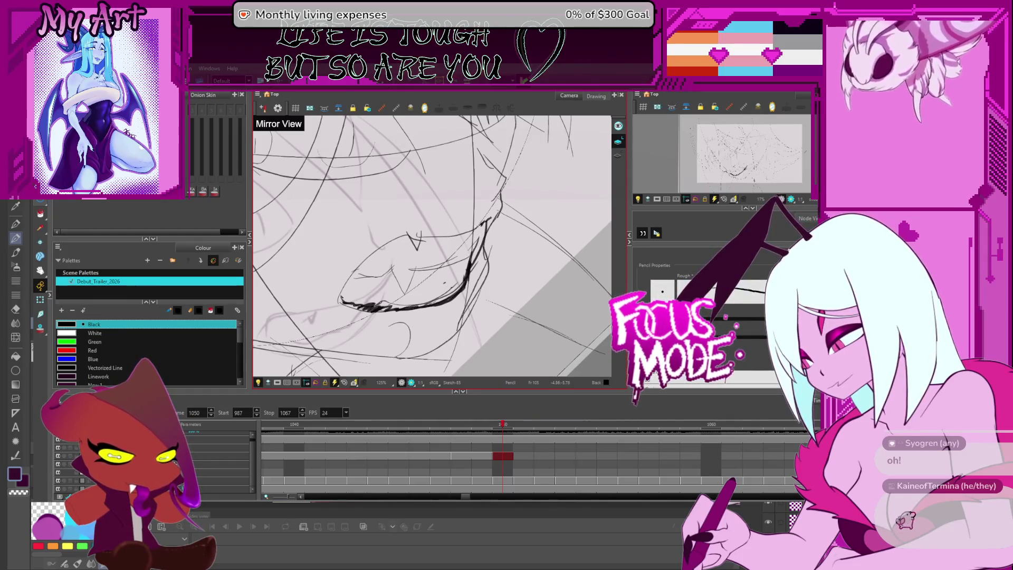
scroll(478, 230, down, 2)
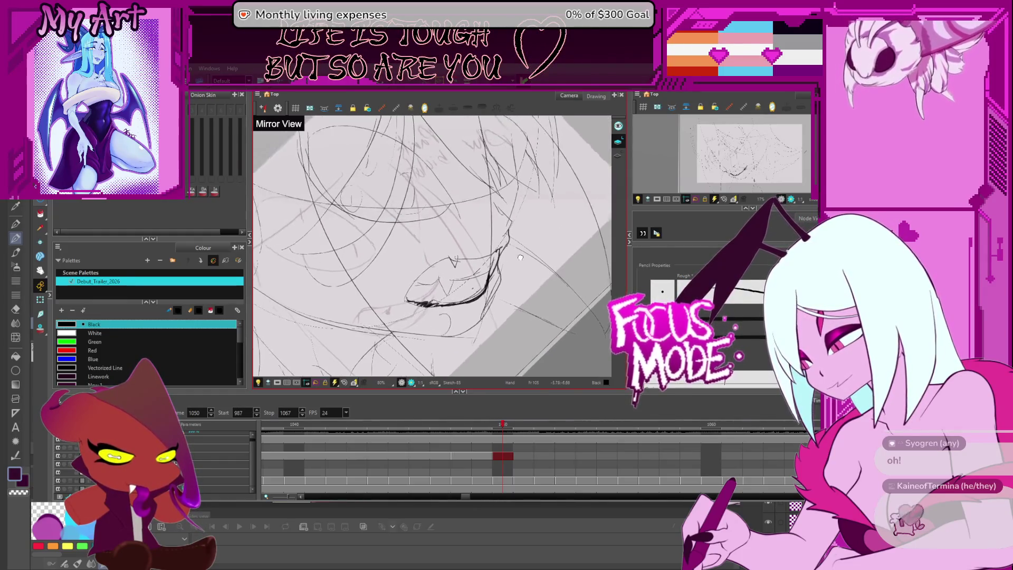
scroll(508, 222, down, 2)
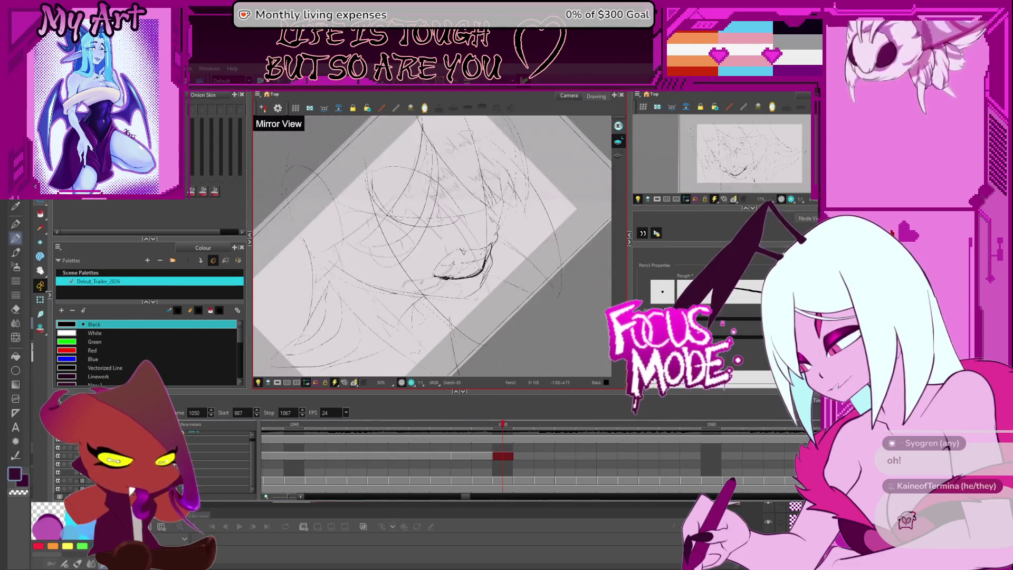
scroll(508, 222, up, 2)
mouse_move(523, 215)
mouse_down()
mouse_move(526, 273)
mouse_move(523, 253)
mouse_up()
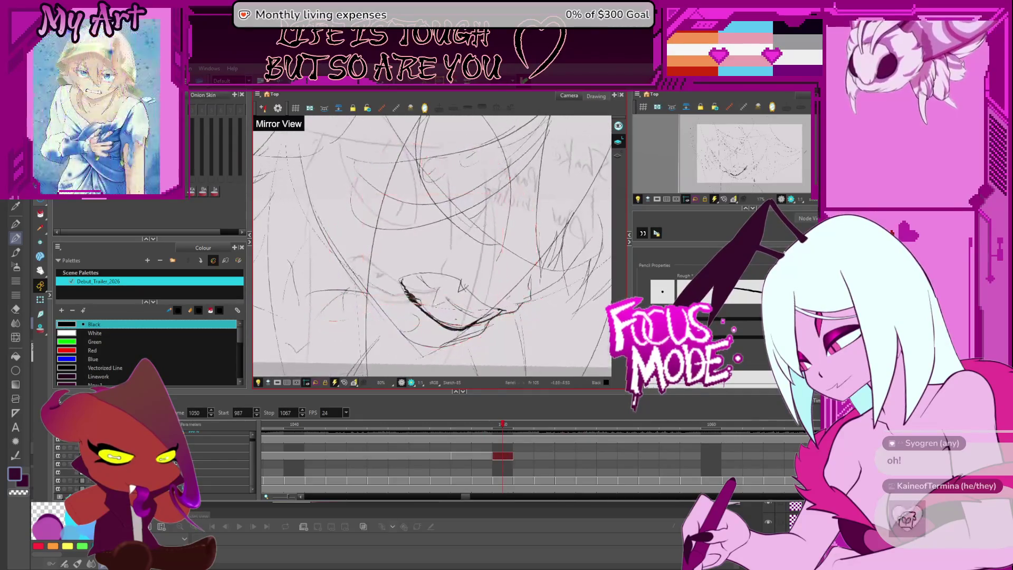
scroll(490, 267, down, 4)
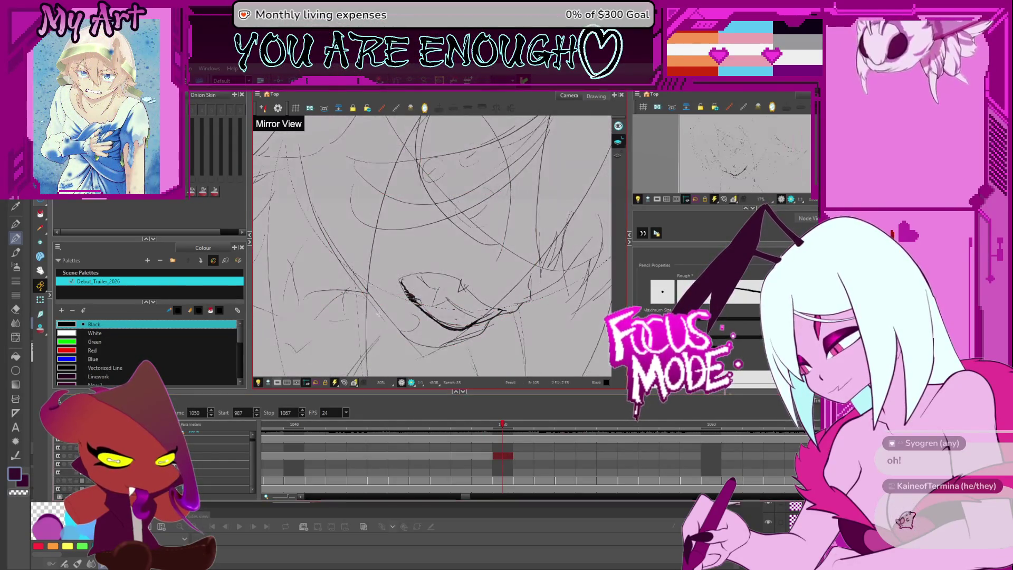
scroll(490, 267, up, 2)
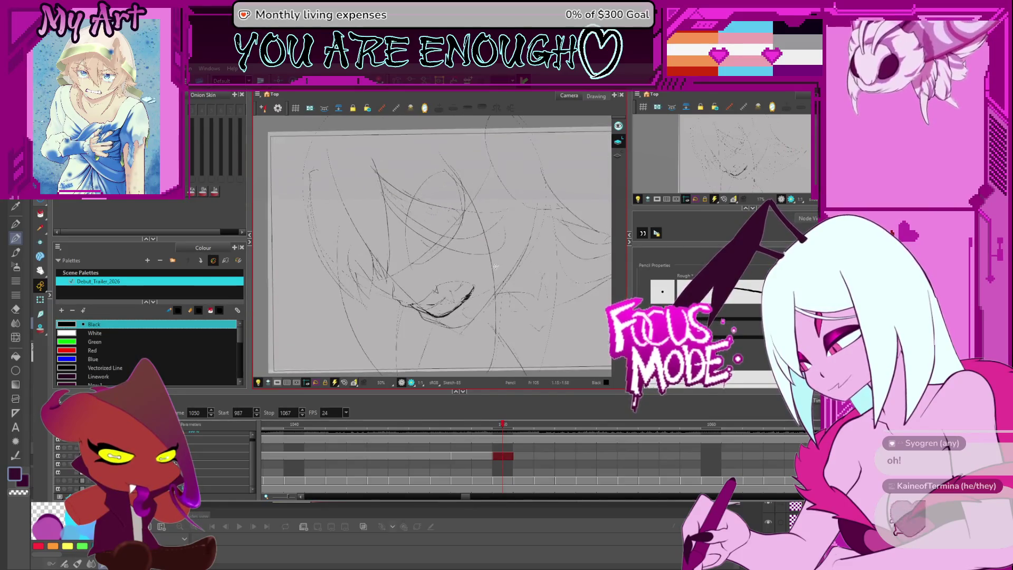
drag(496, 264, 466, 299)
scroll(491, 277, up, 1)
drag(515, 247, 492, 271)
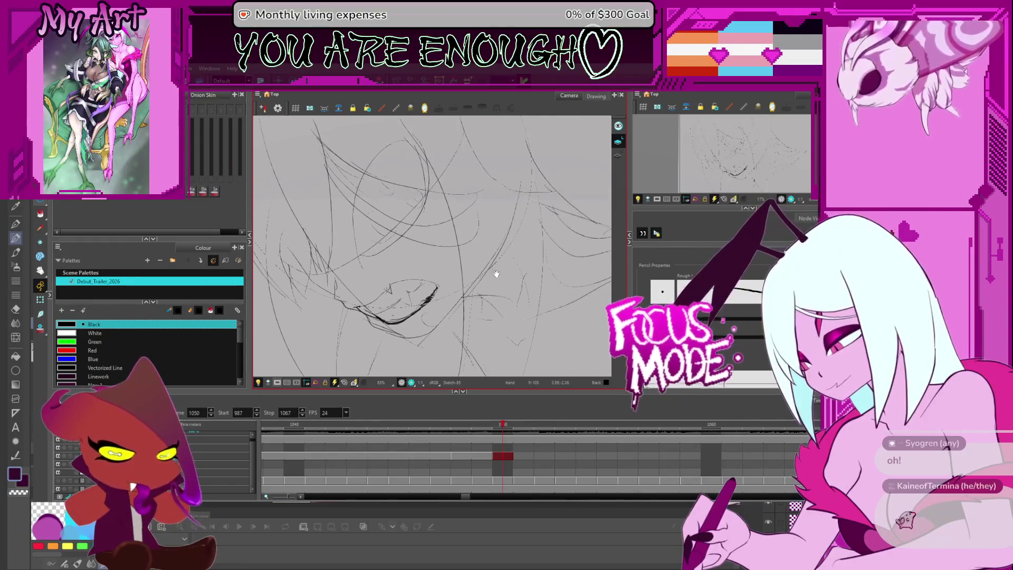
scroll(459, 317, down, 1)
mouse_move(459, 317)
mouse_down()
mouse_move(486, 283)
mouse_move(456, 263)
mouse_move(459, 226)
mouse_move(498, 209)
mouse_up()
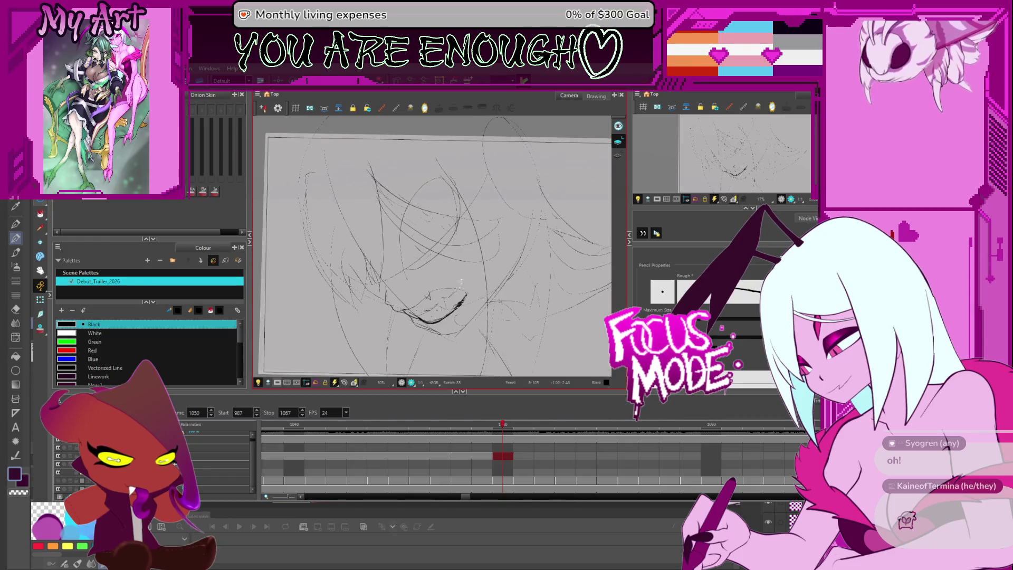
key(4)
scroll(498, 298, up, 3)
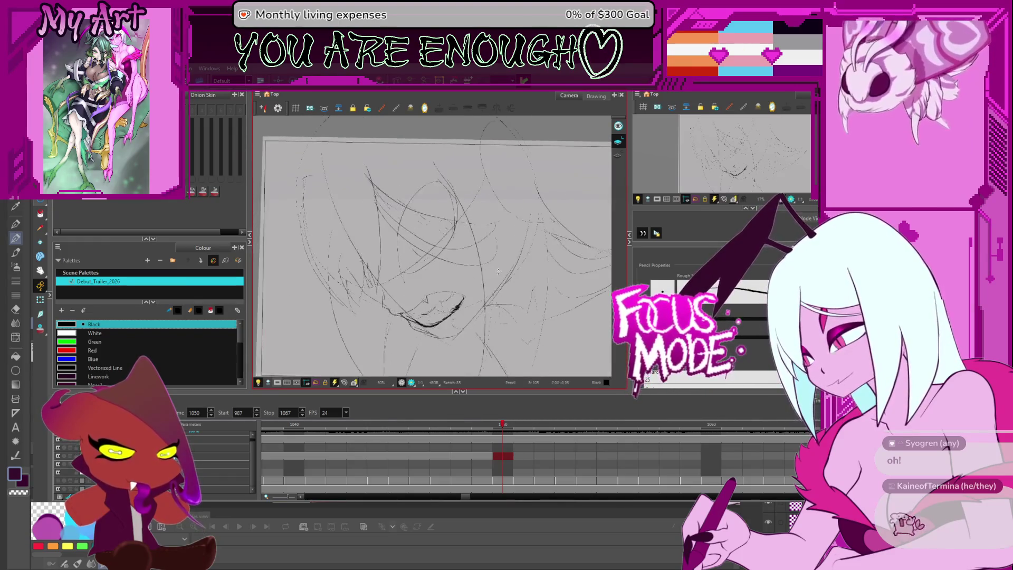
key(alt+t)
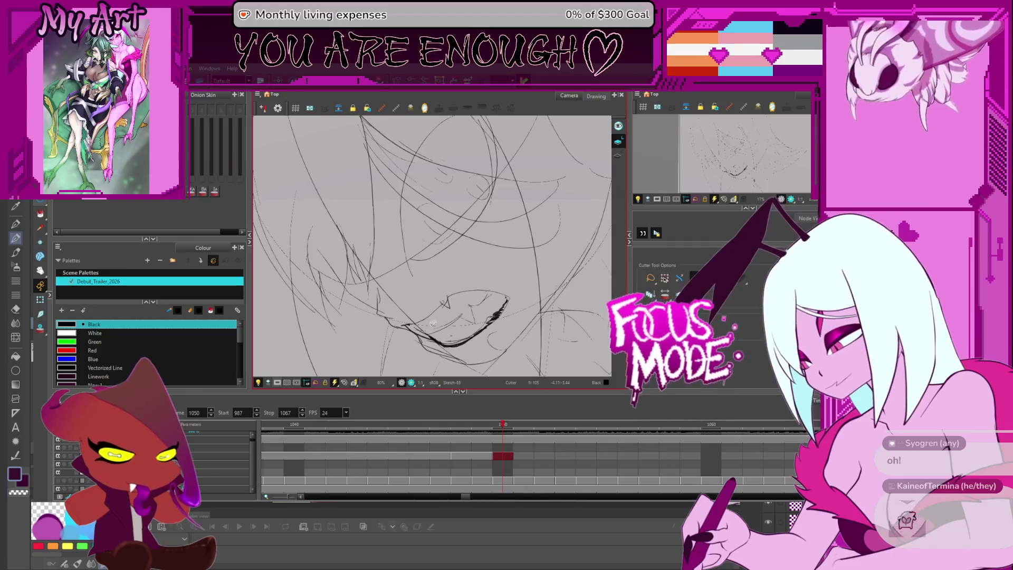
scroll(468, 310, down, 4)
scroll(468, 310, up, 4)
key(4)
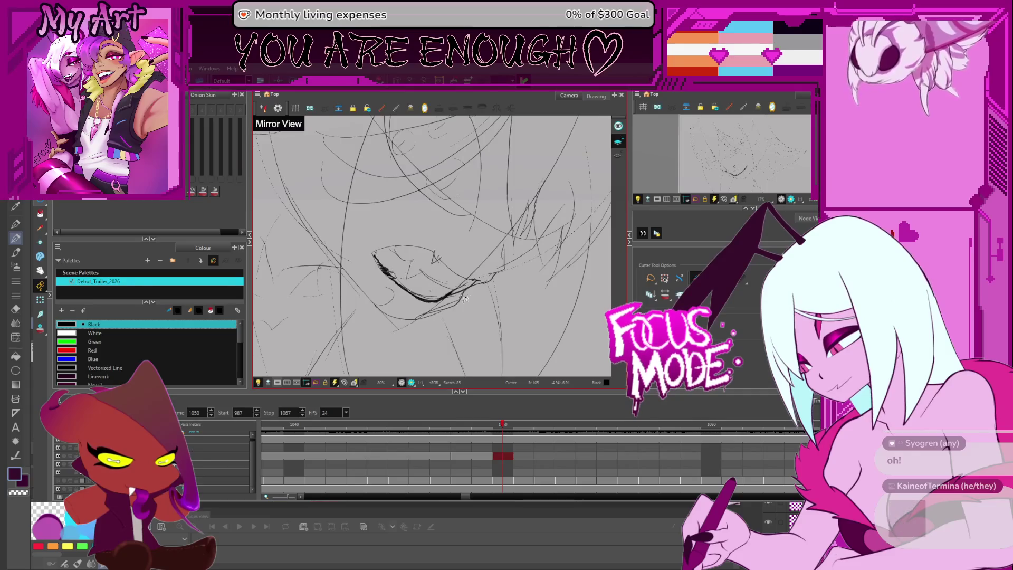
drag(410, 316, 490, 279)
click(502, 276)
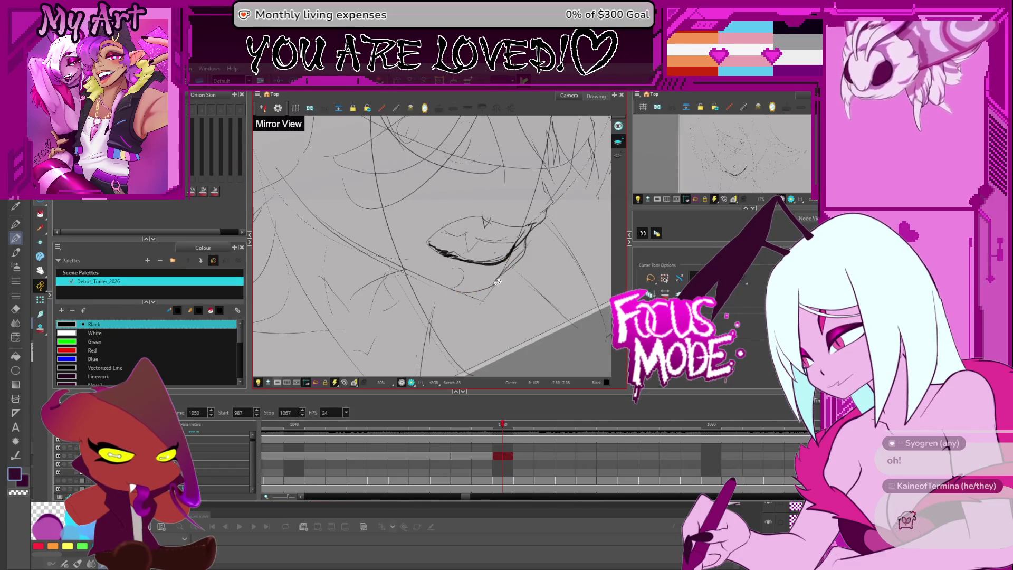
scroll(497, 294, up, 3)
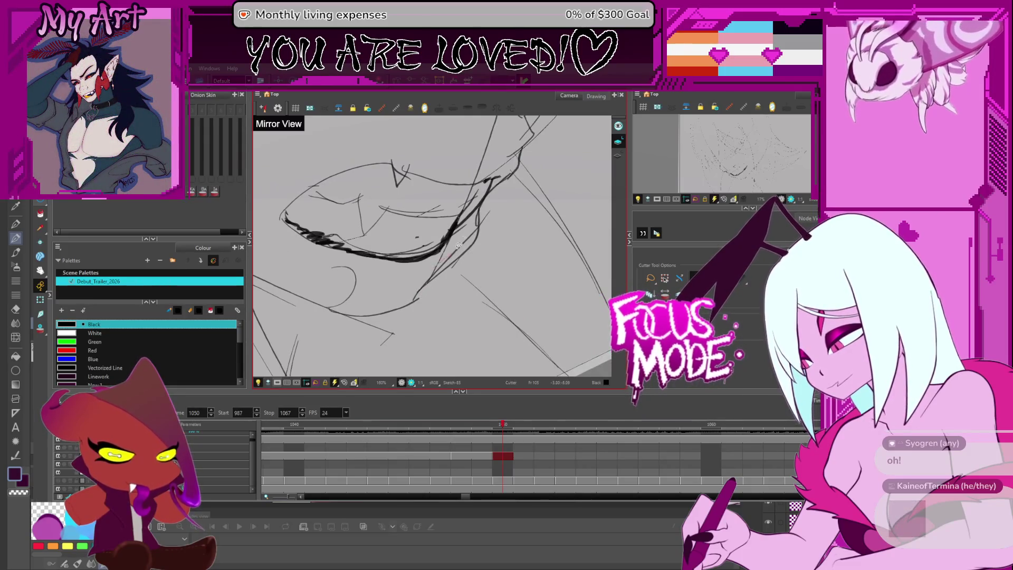
scroll(459, 244, down, 1)
scroll(449, 241, down, 1)
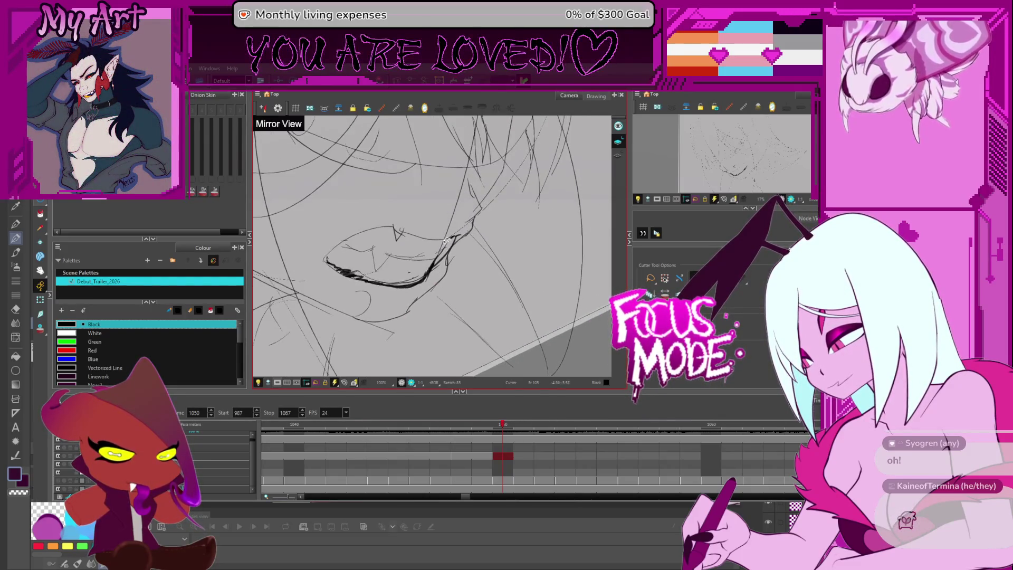
scroll(451, 231, down, 1)
scroll(476, 263, up, 2)
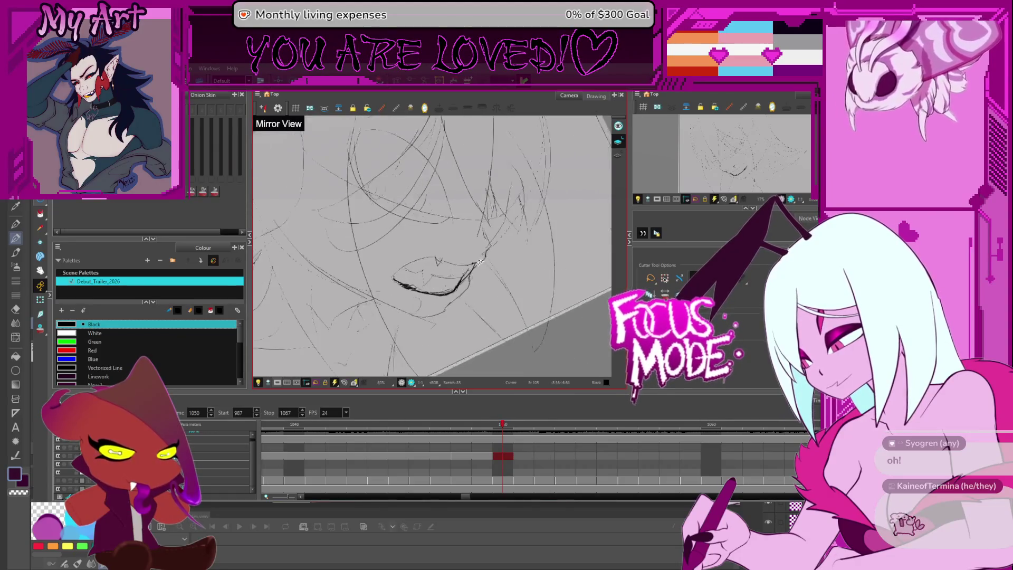
mouse_move(434, 163)
mouse_down()
mouse_move(433, 257)
mouse_move(473, 277)
mouse_move(462, 281)
mouse_up()
scroll(473, 276, down, 2)
scroll(462, 282, up, 1)
scroll(459, 284, up, 2)
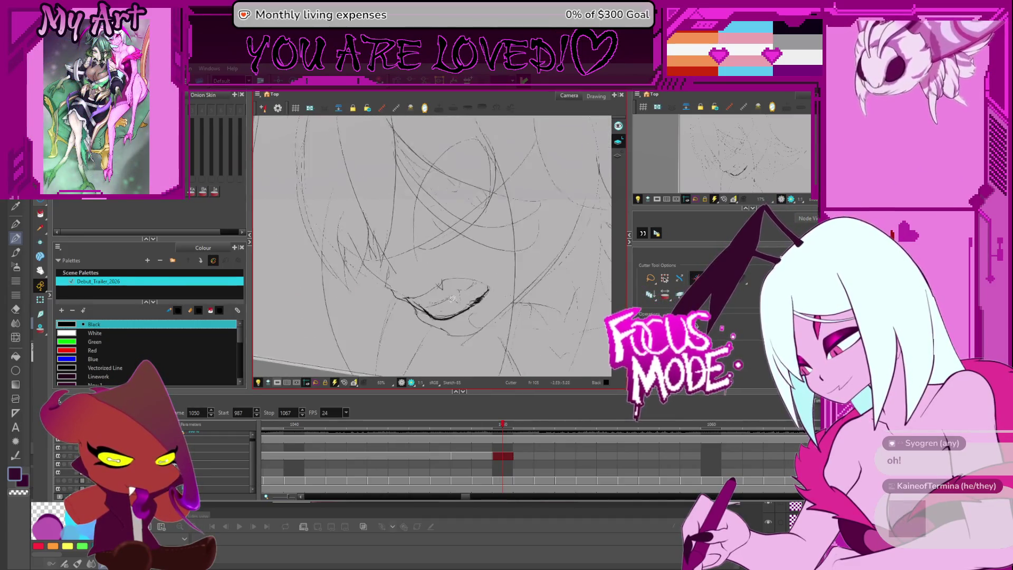
scroll(430, 279, down, 3)
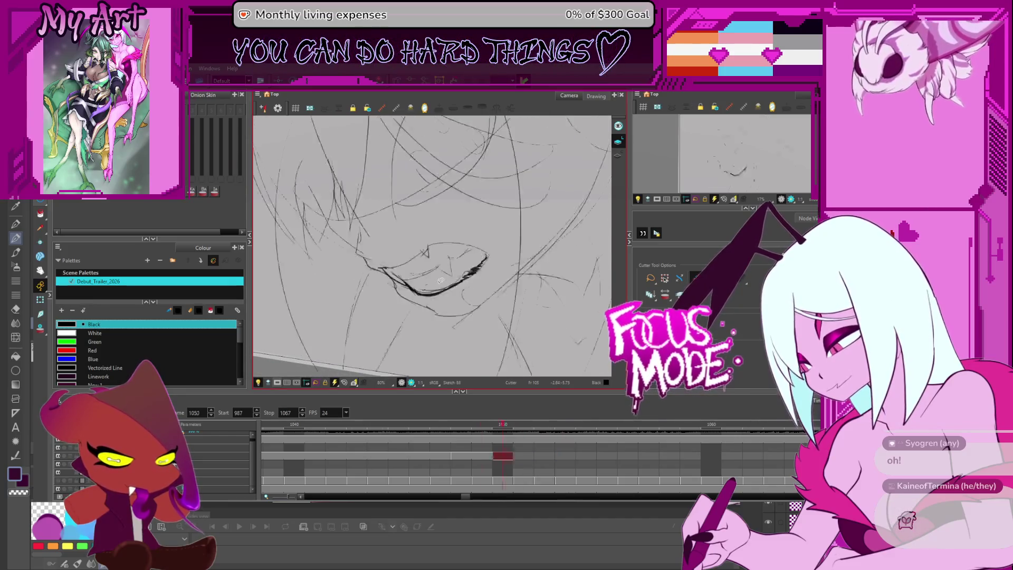
scroll(430, 279, up, 2)
key(1)
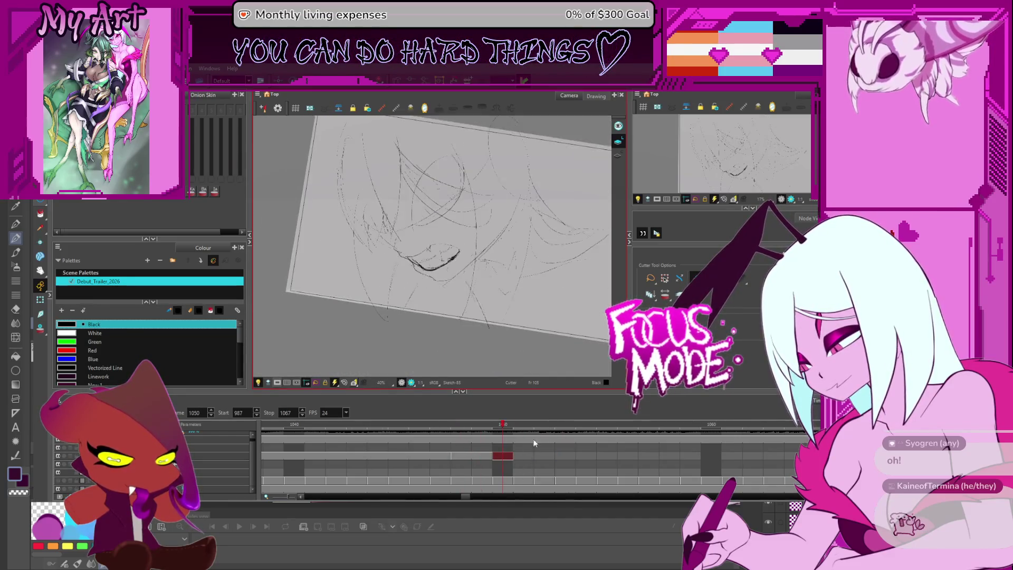
Advance to a later frame and zoom in closely on the mouth.
key(2)
scroll(517, 455, up, 1)
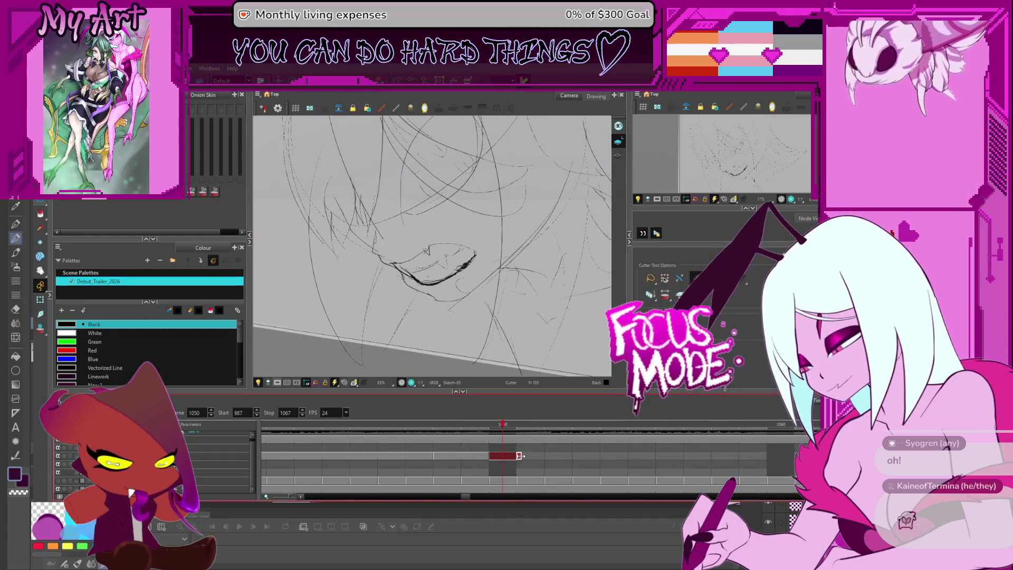
key(1)
key(period)
key(period)
key(period)
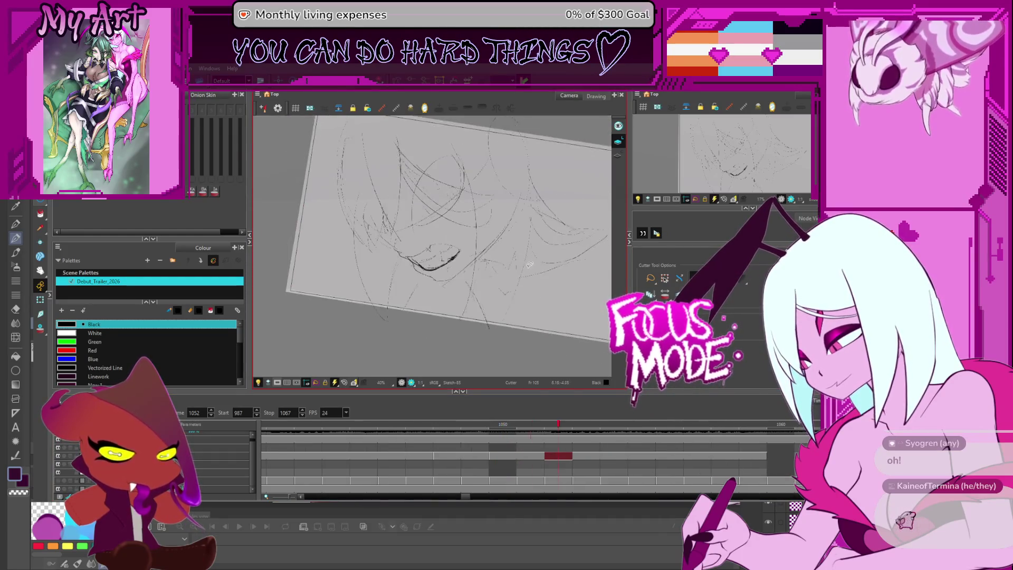
drag(551, 259, 537, 284)
key(2)
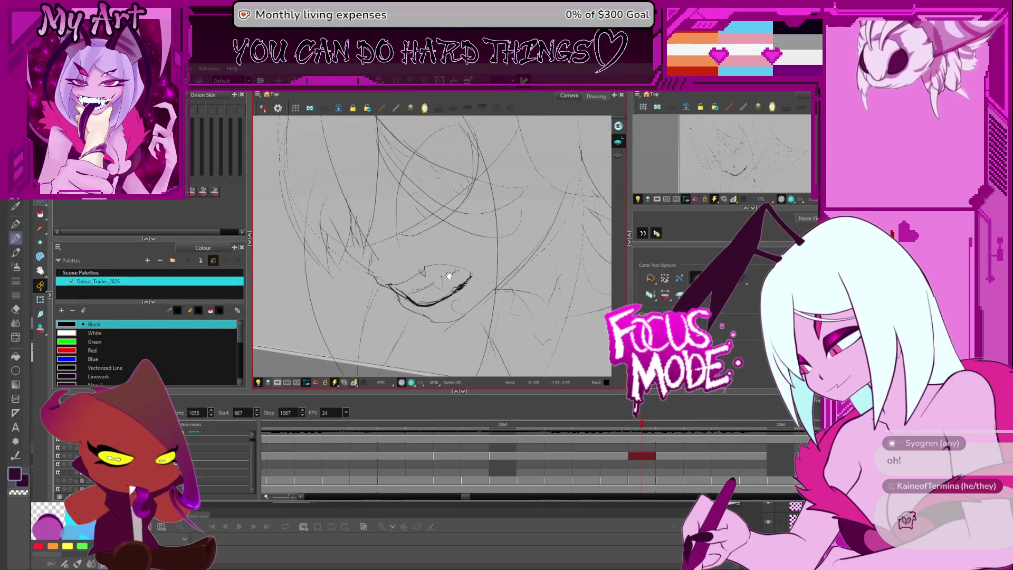
key(2)
key(2)
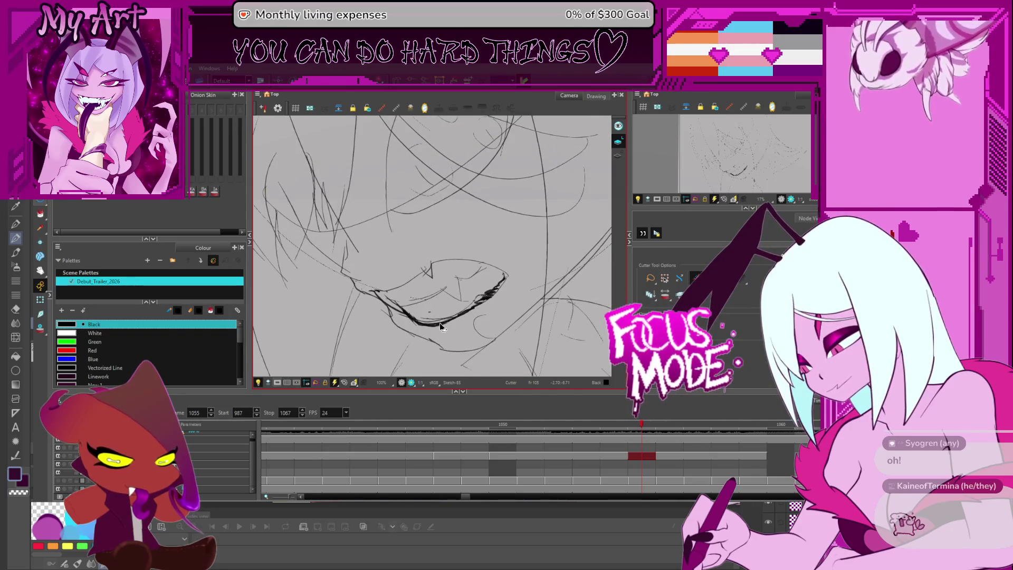
Stretch the lower-lip stroke down onto the dark line beneath, then deselect it.
key(alt+q)
key(alt+s)
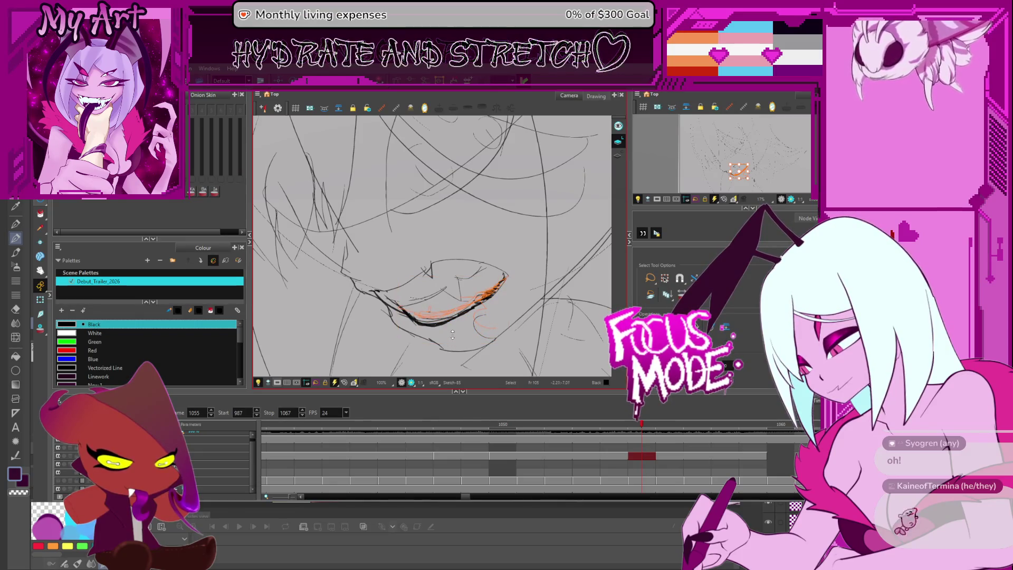
drag(452, 335, 459, 341)
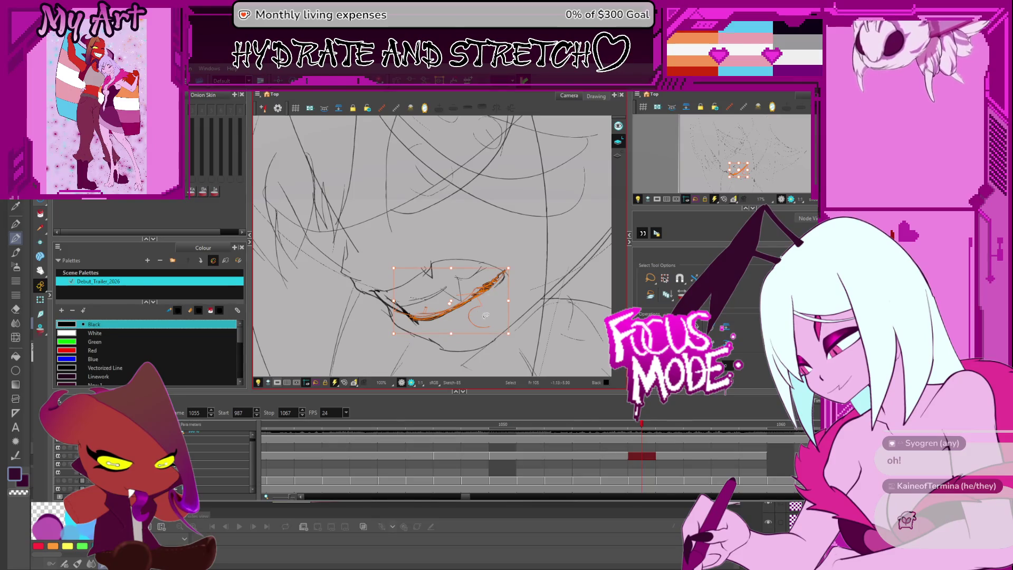
key(Escape)
scroll(461, 273, down, 2)
scroll(460, 273, up, 2)
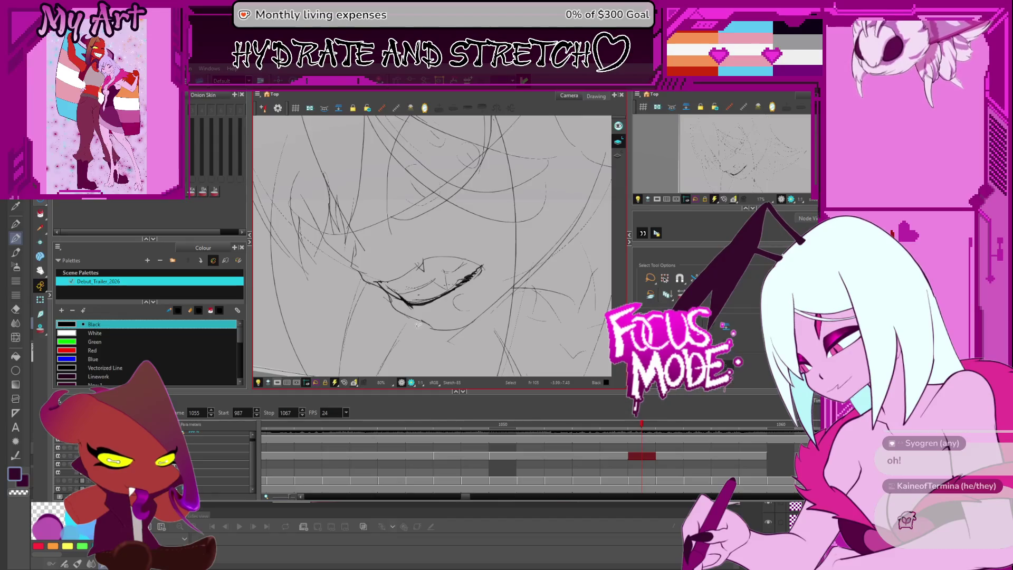
Mirror the view and pick the lower-lip stroke with the Contour Editor.
key(4)
key(alt+q)
scroll(475, 316, up, 2)
click(492, 320)
Pick the left jaw stroke with the Contour Editor, then release it.
drag(492, 320, 501, 300)
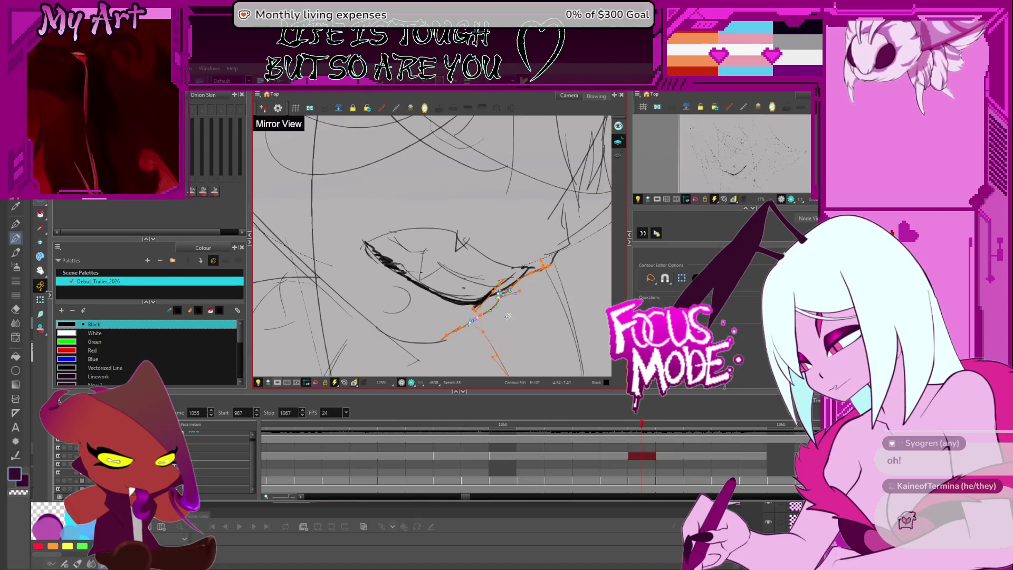
key(1)
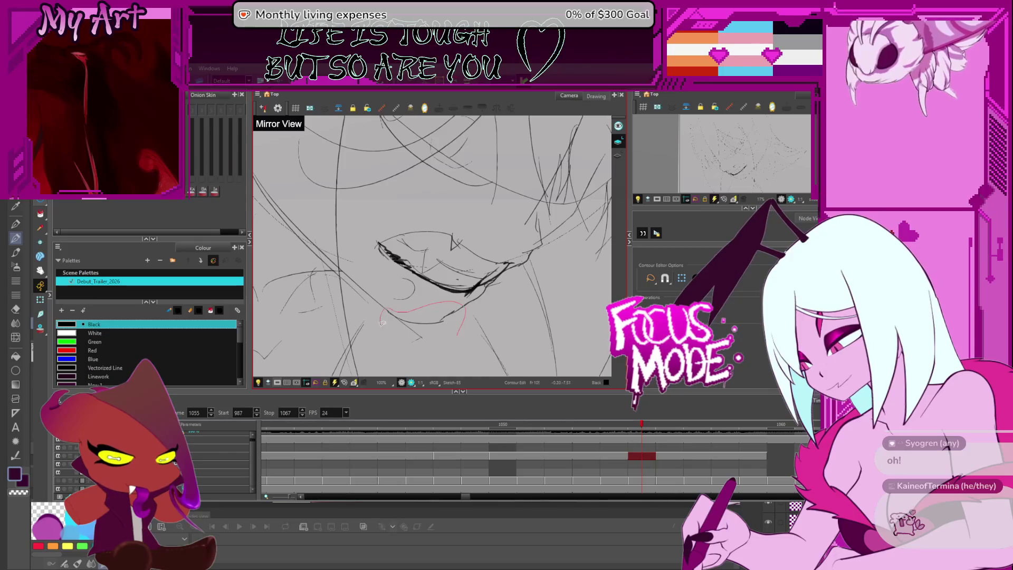
click(438, 324)
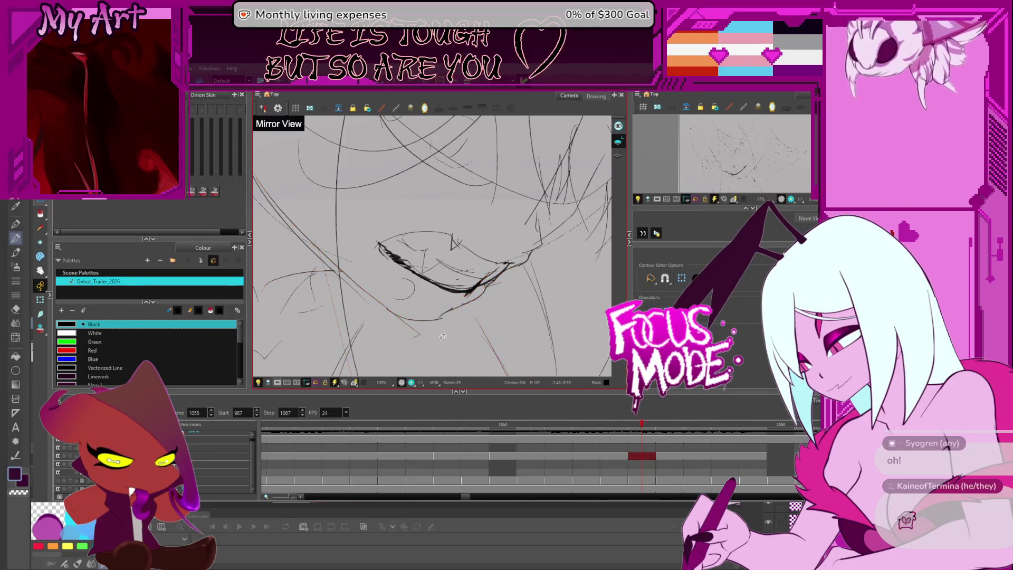
key(1)
drag(409, 277, 427, 309)
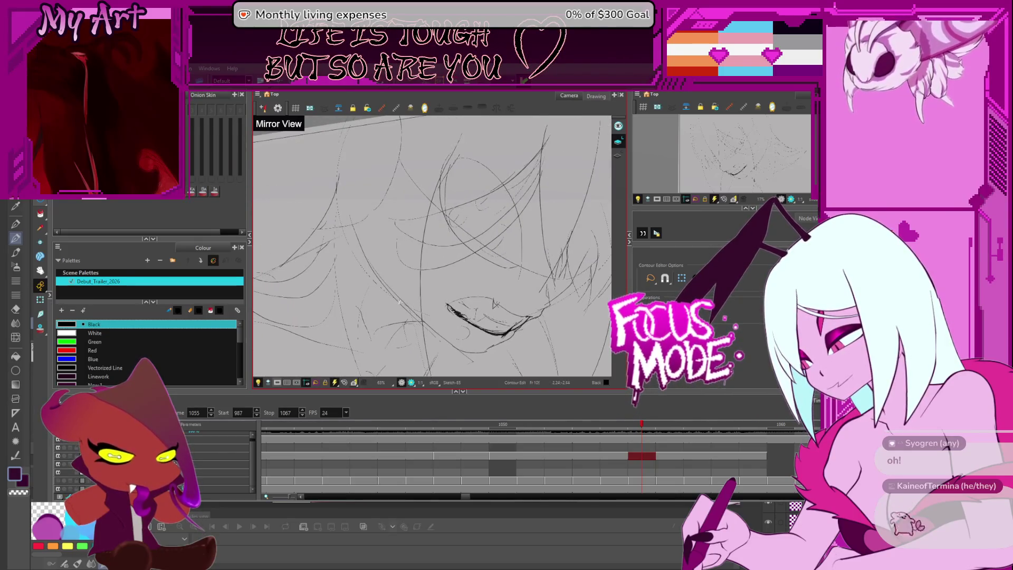
click(438, 344)
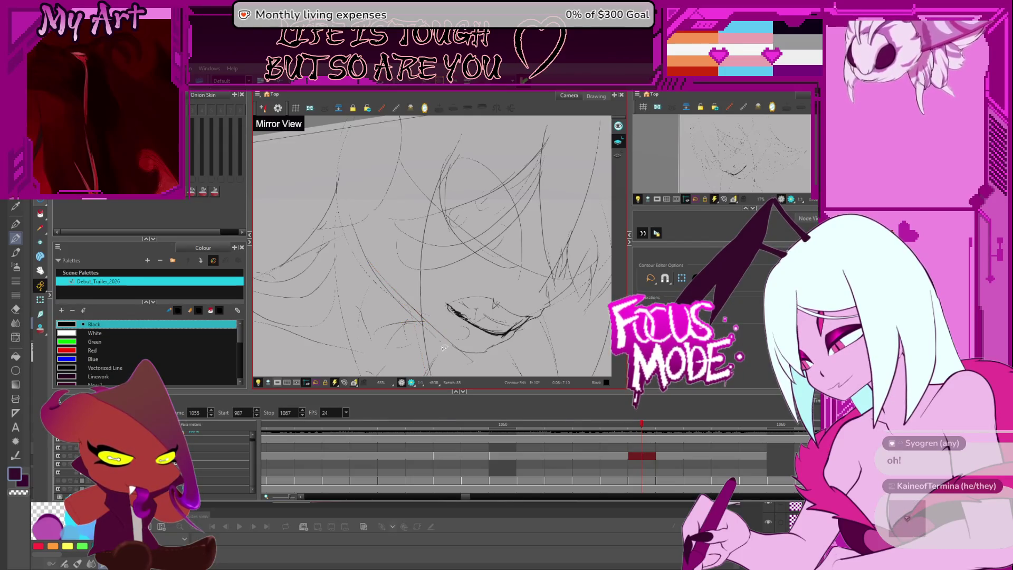
scroll(444, 348, up, 3)
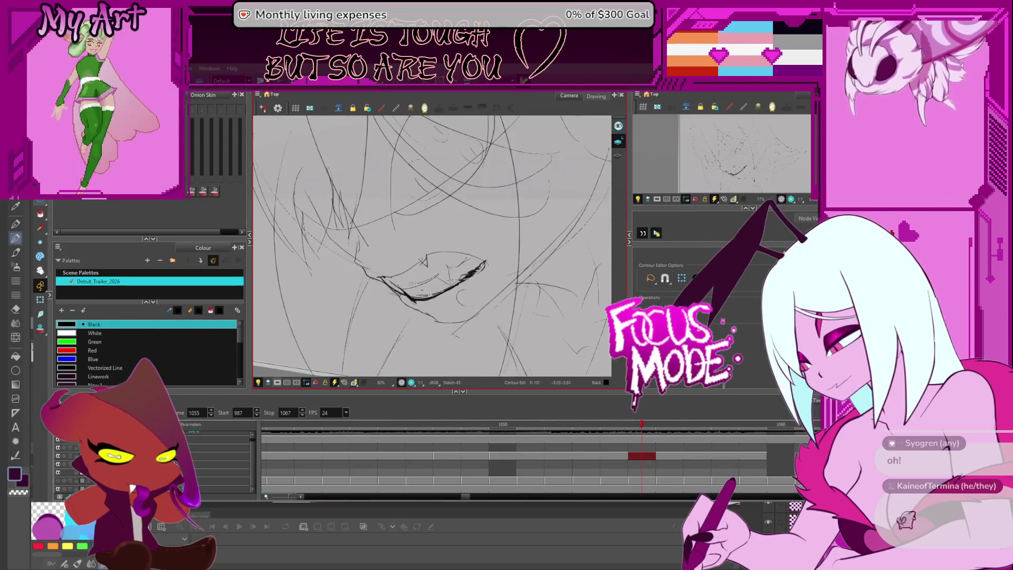
Try a black fill on the lips, undo it, and clear the mouth stroke's cut selection.
key(alt+i)
scroll(430, 298, up, 2)
click(427, 319)
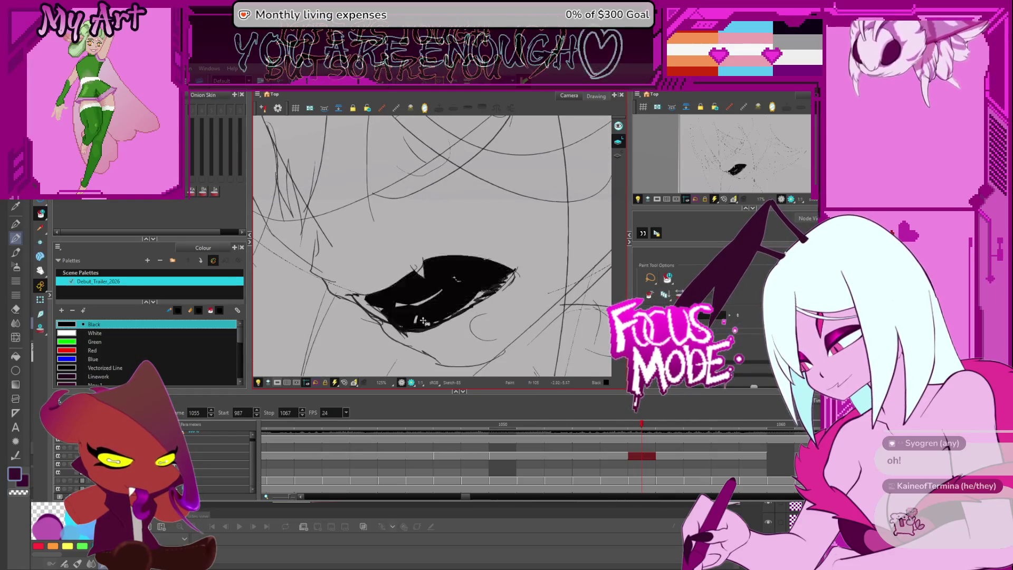
key(ctrl+z)
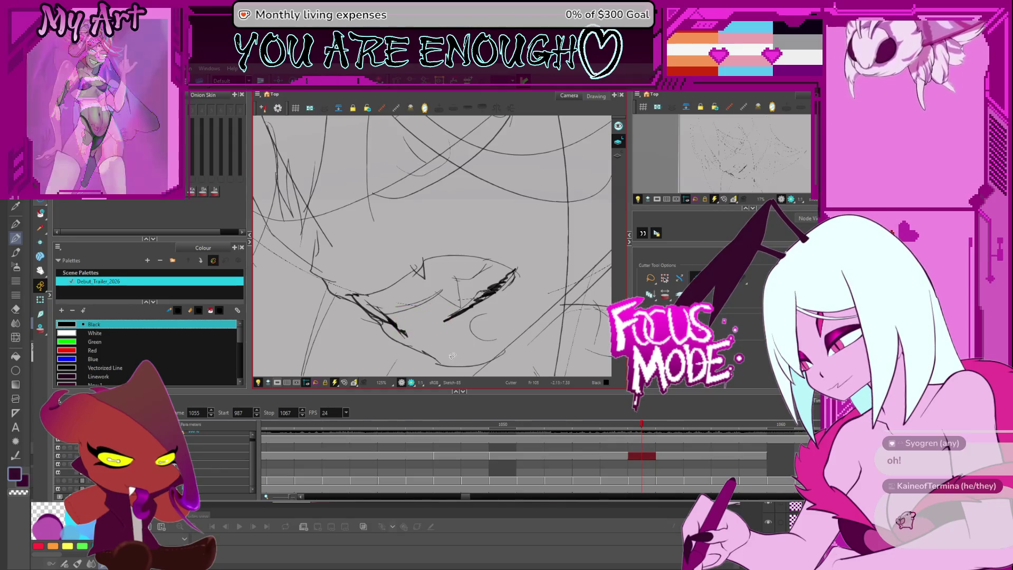
click(404, 322)
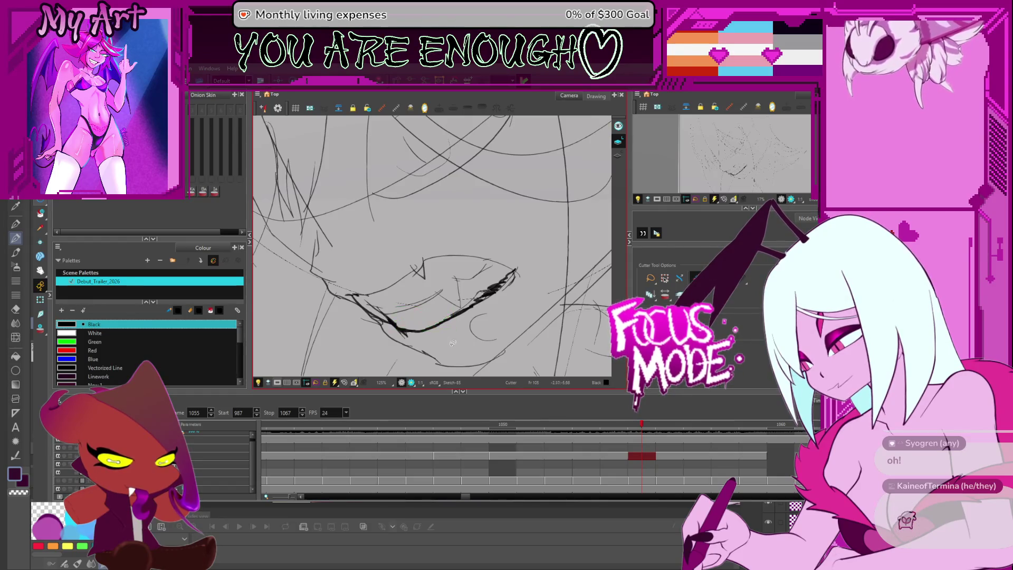
scroll(451, 341, down, 3)
Mirror the view and add rough pencil hatch strokes beside the mouth.
key(4)
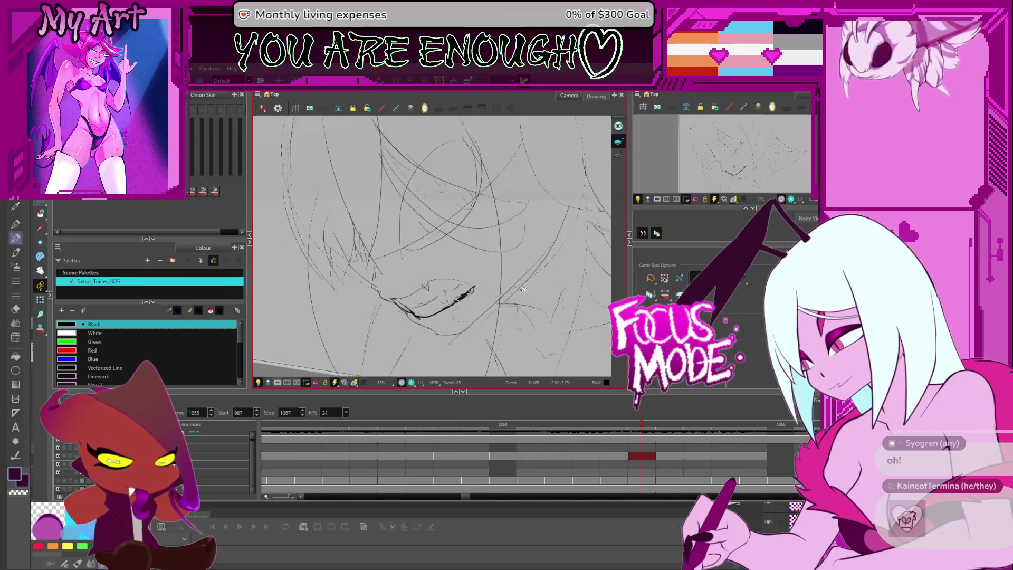
drag(529, 278, 511, 247)
scroll(511, 247, up, 3)
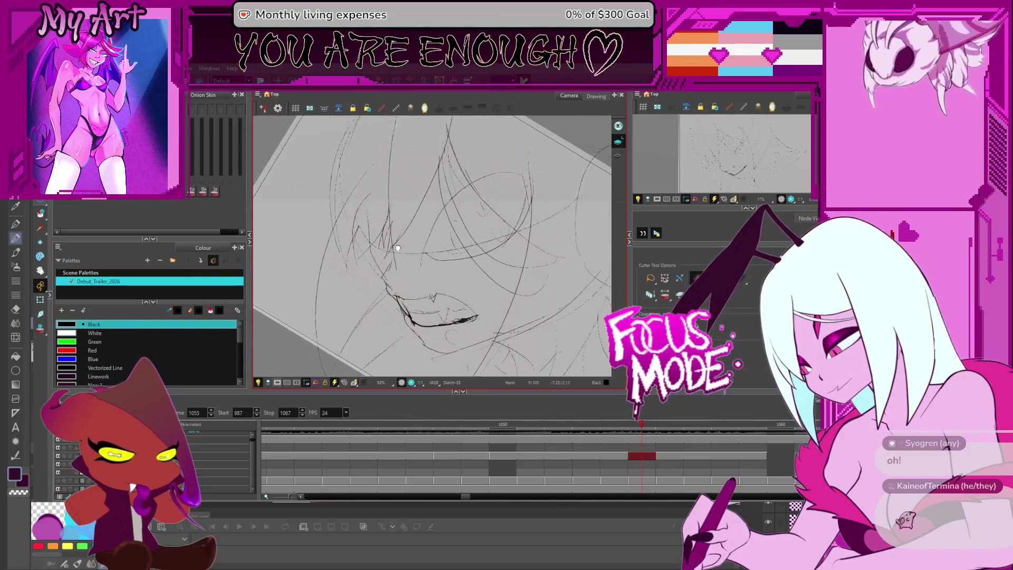
key(shift+m)
drag(356, 259, 373, 288)
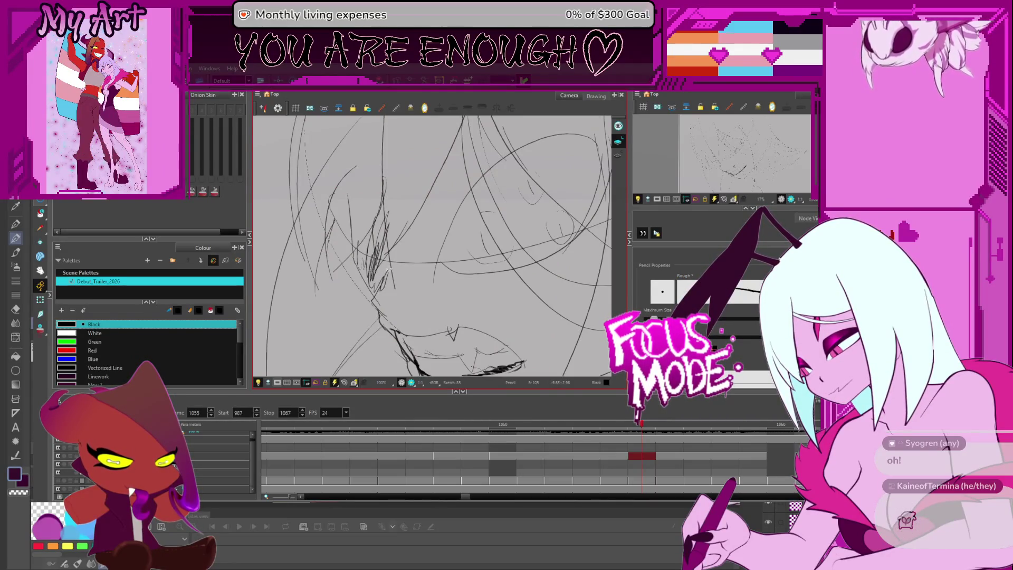
key(ctrl+z)
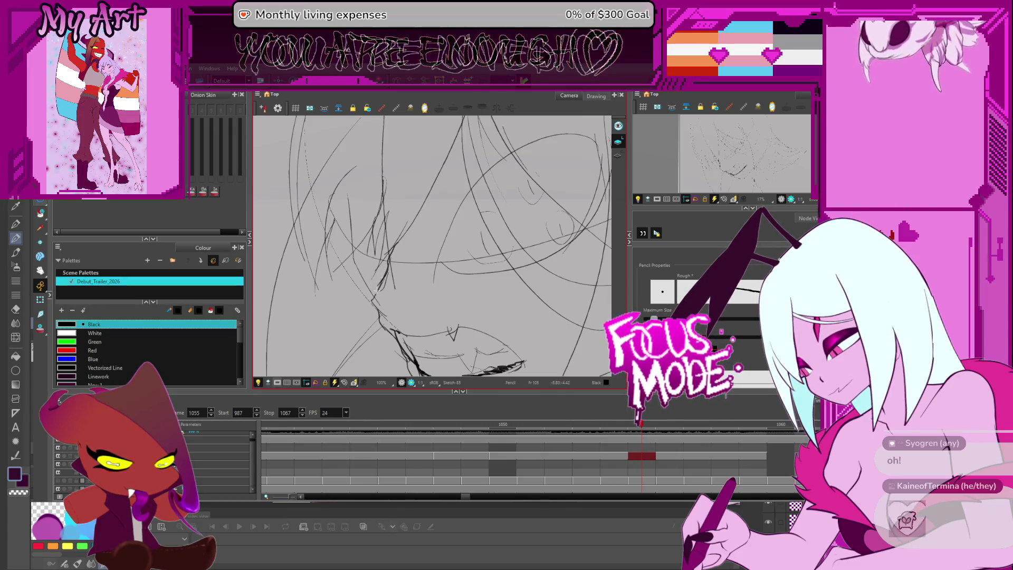
mouse_move(352, 228)
mouse_down()
mouse_move(357, 262)
mouse_move(538, 275)
mouse_move(476, 274)
mouse_up()
scroll(395, 263, down, 2)
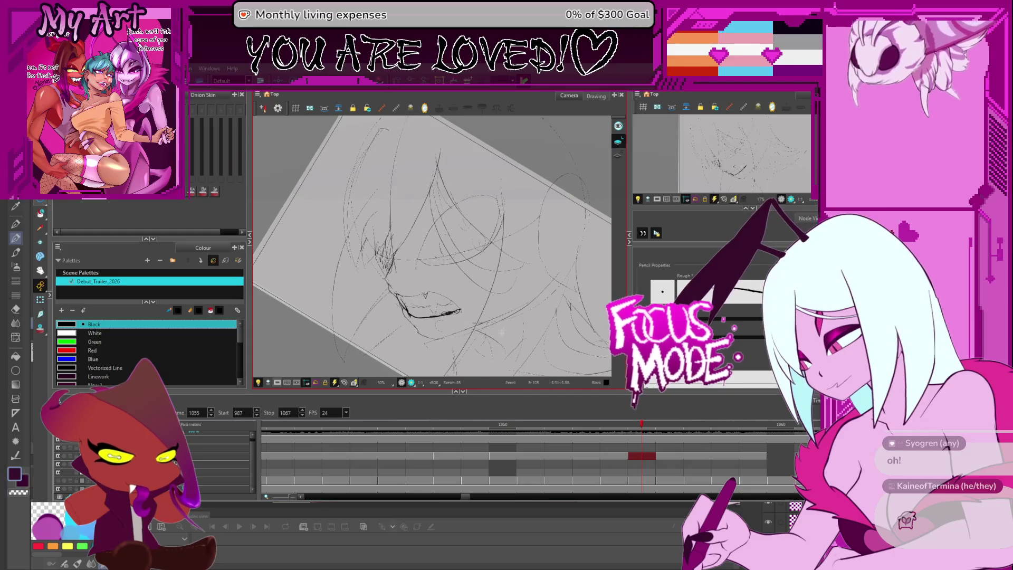
Zoom out and mirror the view again to check proportions.
mouse_move(510, 320)
mouse_down()
mouse_move(483, 304)
mouse_move(504, 306)
mouse_move(535, 266)
mouse_move(442, 300)
mouse_up()
scroll(528, 312, down, 1)
scroll(521, 298, up, 1)
scroll(501, 285, up, 1)
scroll(443, 301, up, 1)
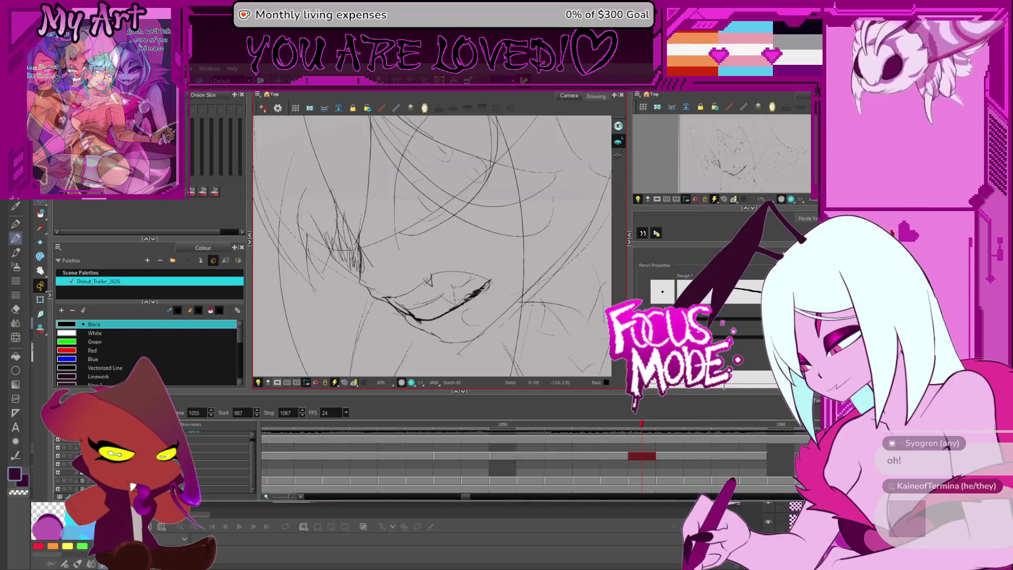
key(4)
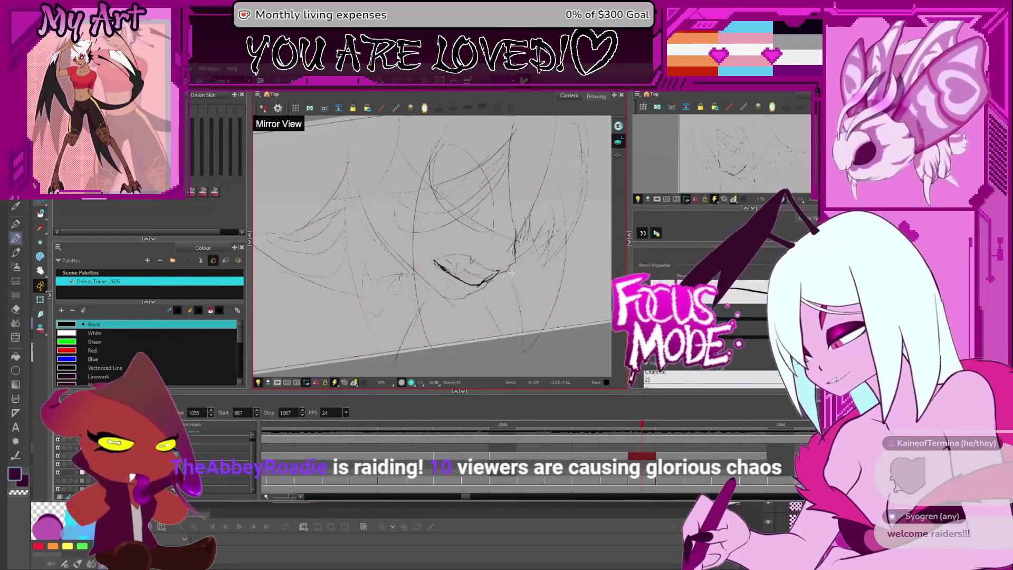
Unmirror the canvas, rotate it back to level and zoom out to the whole frame.
key(4)
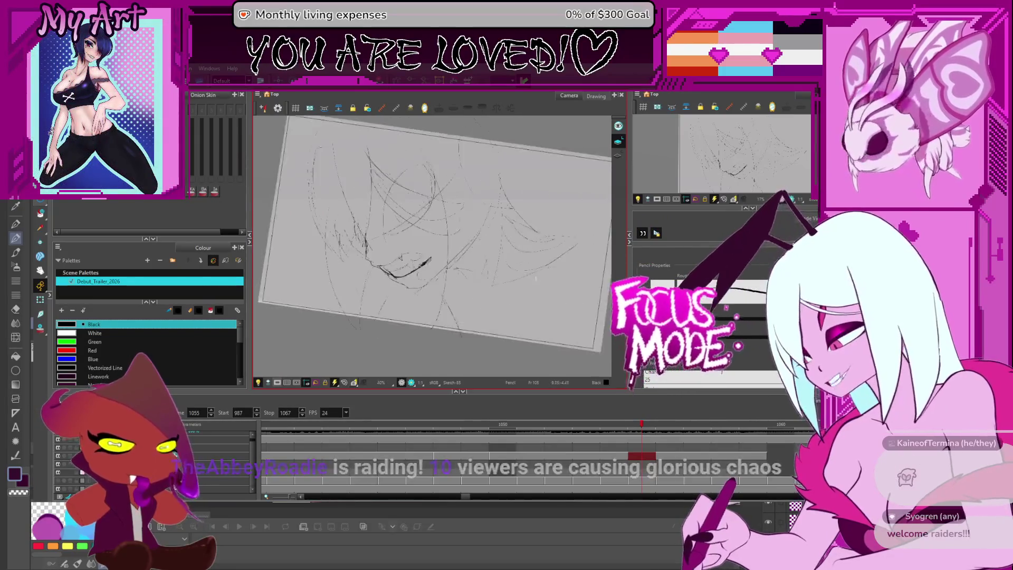
drag(513, 270, 486, 248)
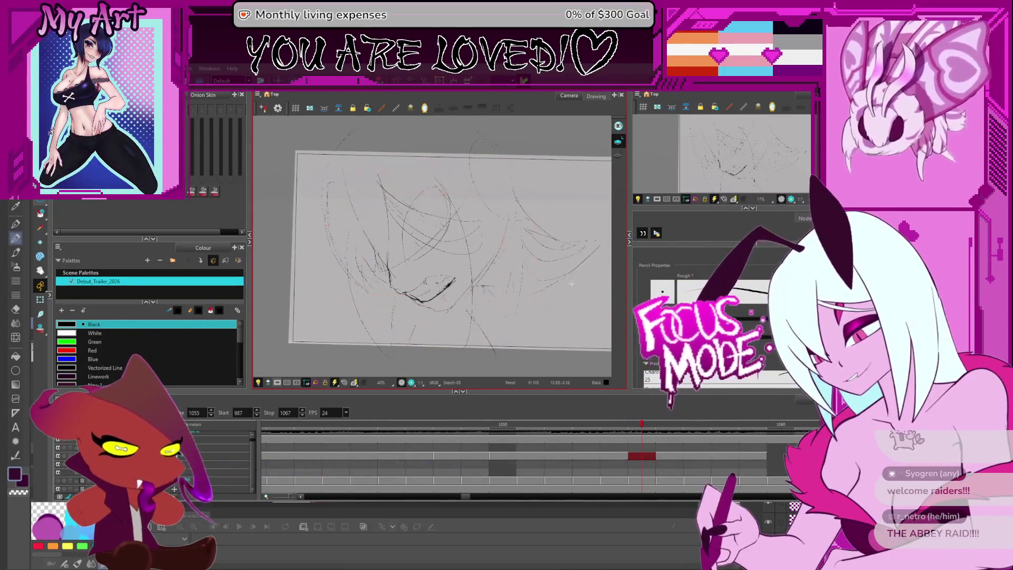
scroll(529, 435, down, 2)
drag(532, 278, 542, 274)
drag(295, 196, 286, 188)
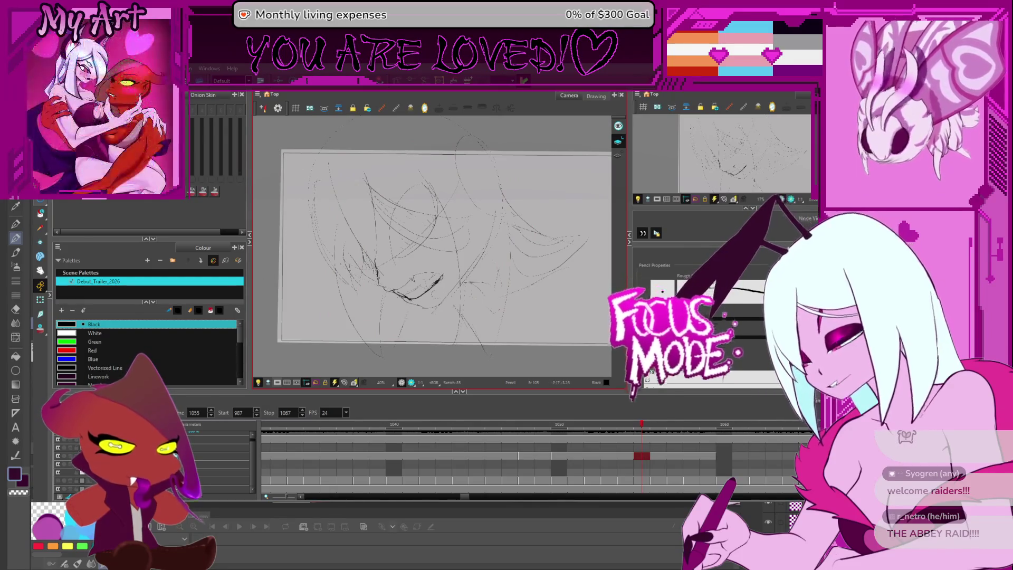
scroll(476, 301, down, 2)
scroll(544, 129, up, 1)
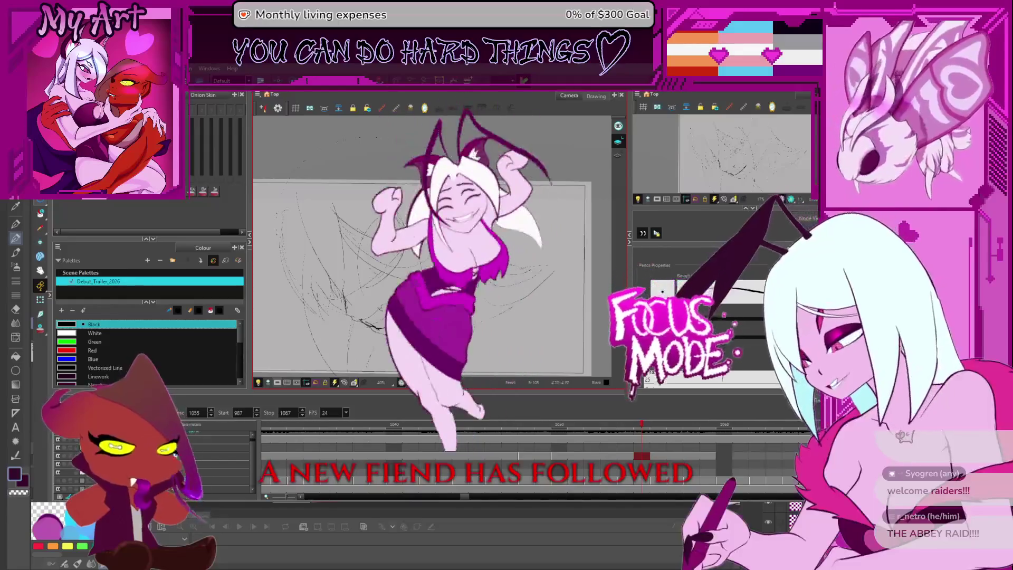
drag(478, 319, 493, 317)
key(1)
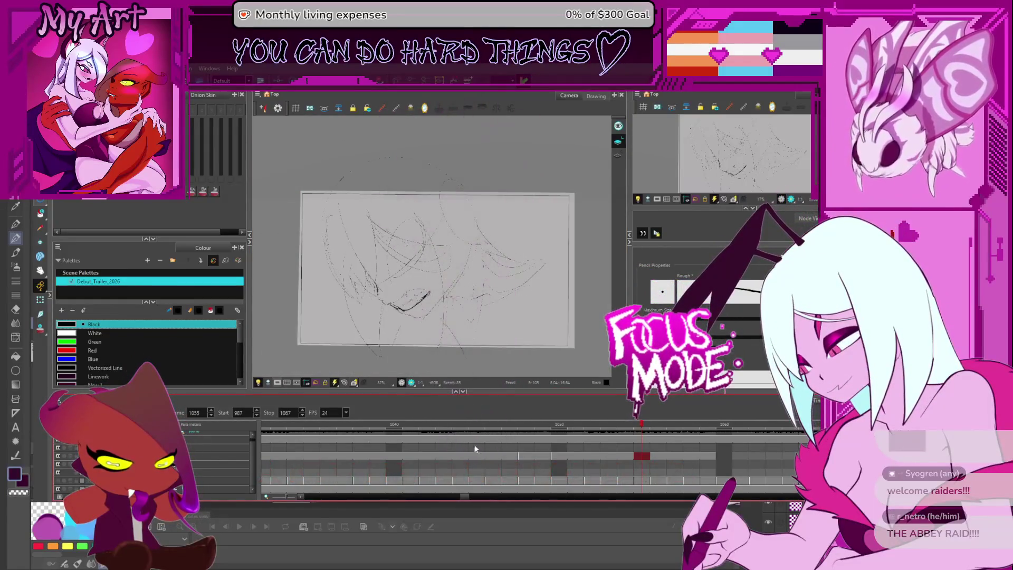
scroll(499, 448, down, 5)
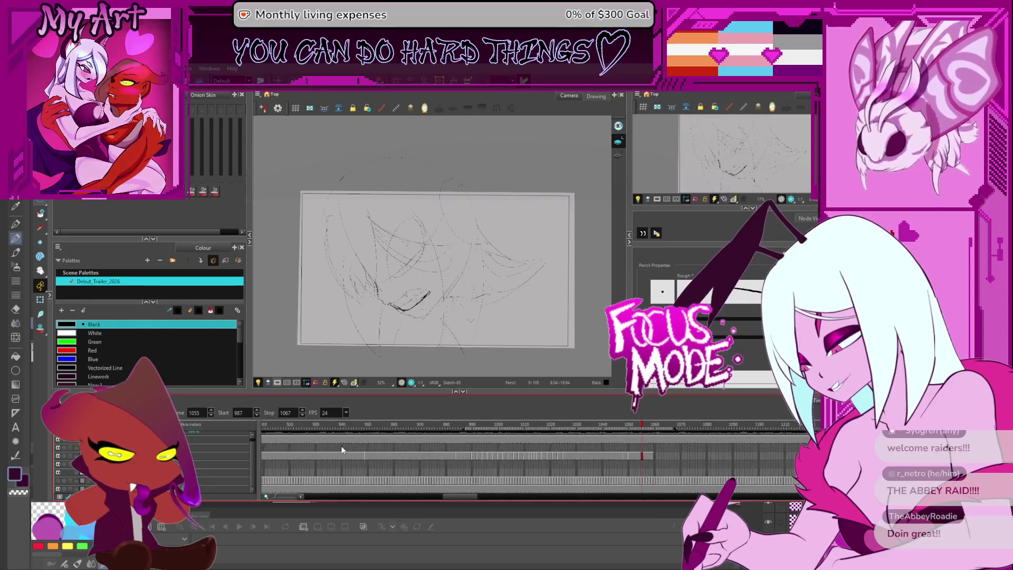
Jump to frame 581 and set the playback start frame to 560.
scroll(356, 444, down, 4)
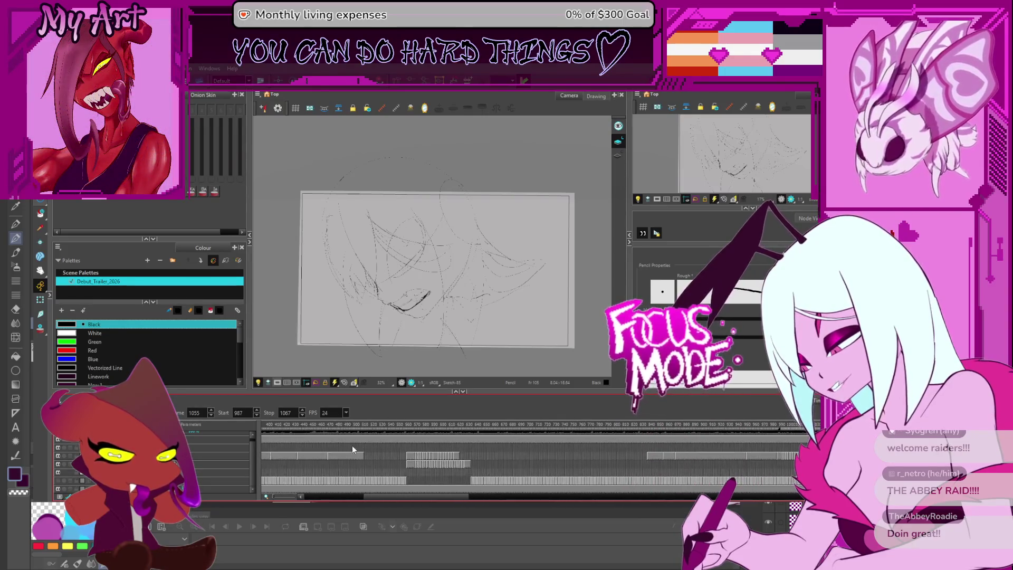
click(469, 426)
scroll(408, 423, up, 4)
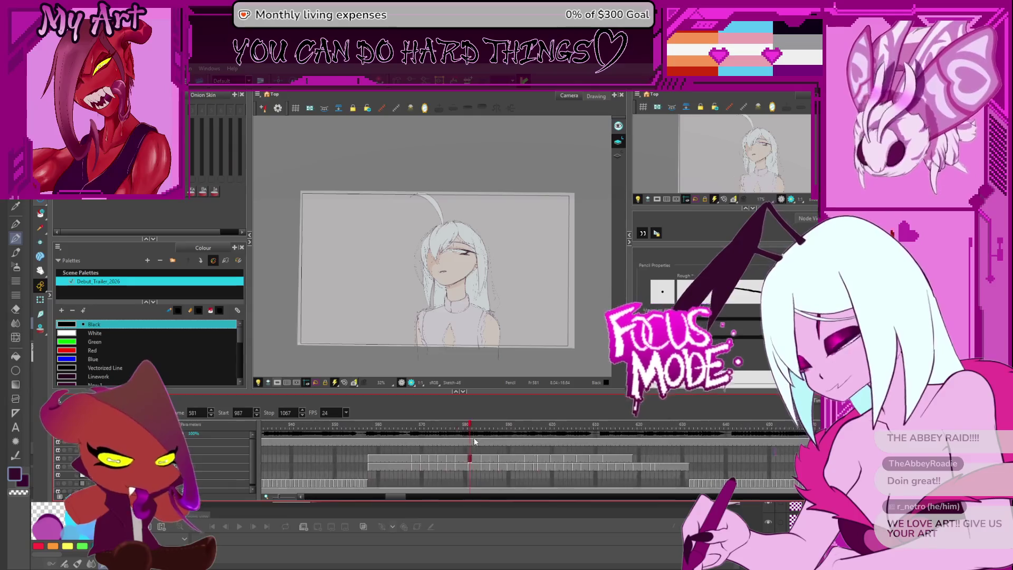
double_click(240, 413)
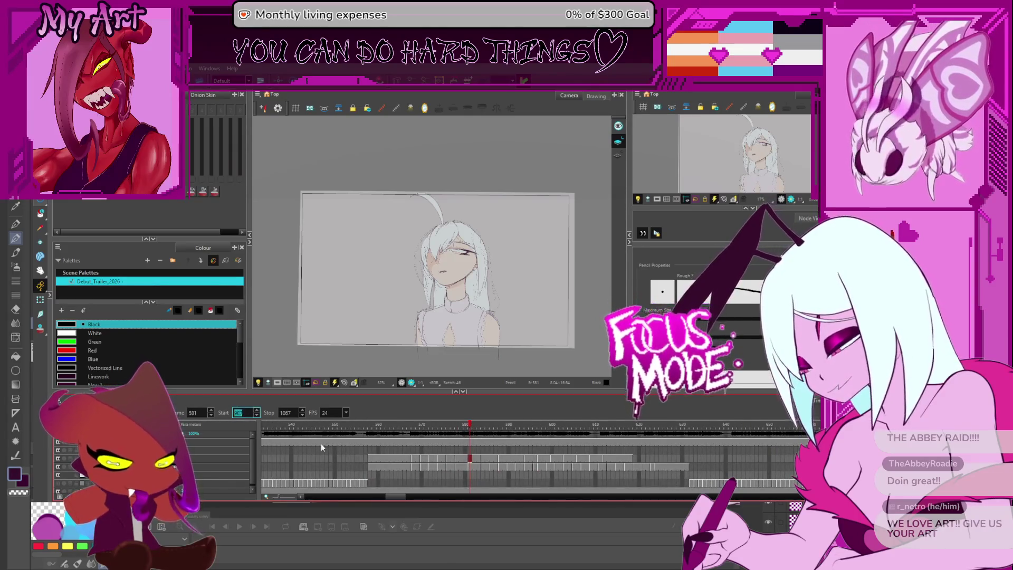
text(5)
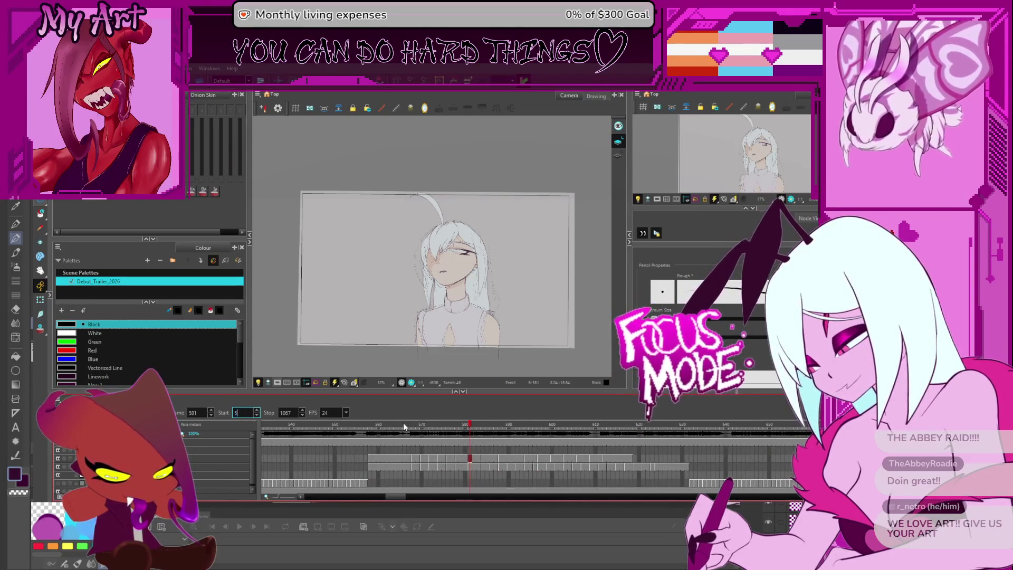
text(60)
key(Tab)
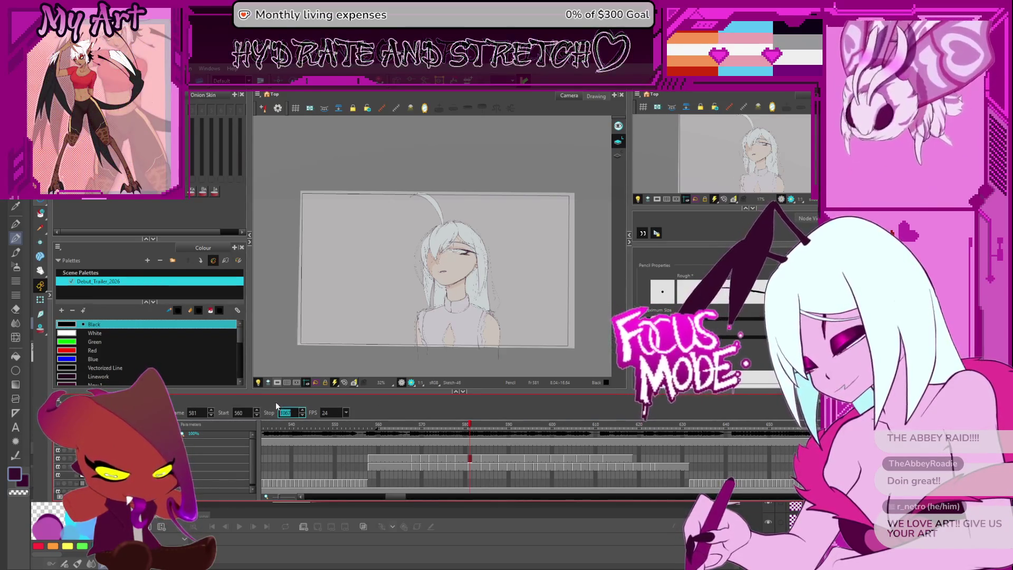
Set the playback stop frame to 618 and play the looped range.
text(62)
text(0)
key(Return)
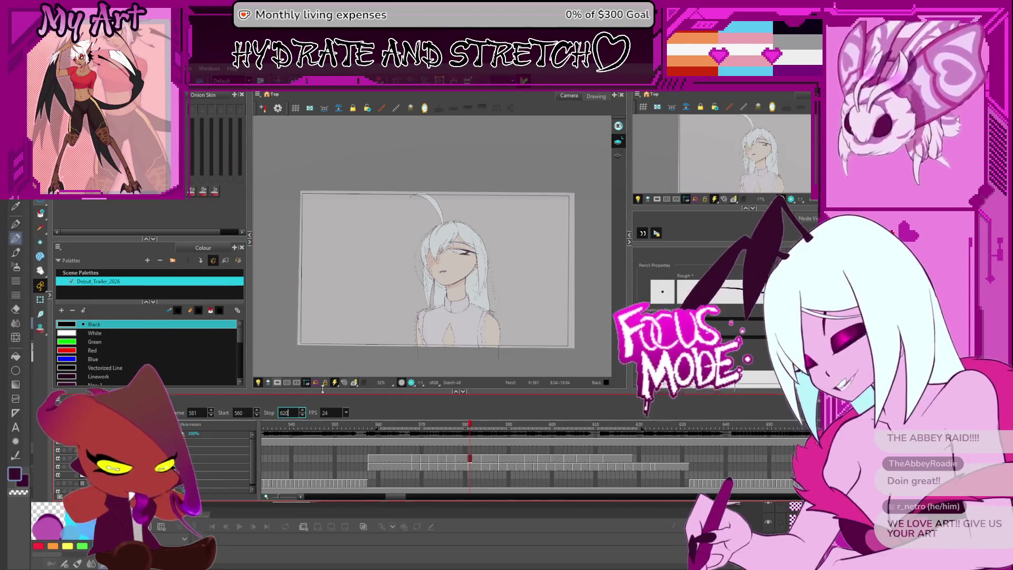
drag(633, 429, 631, 429)
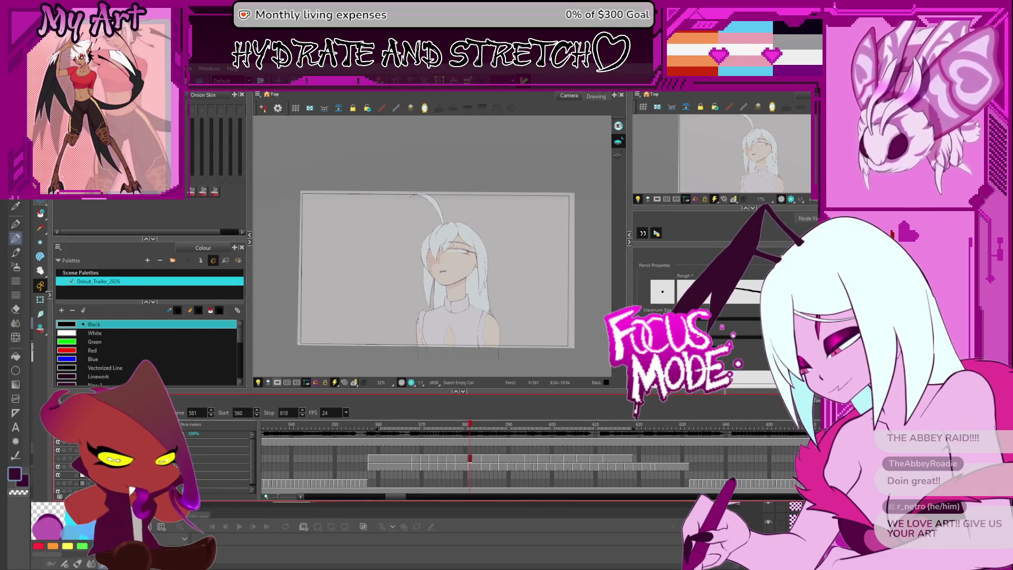
key(Return)
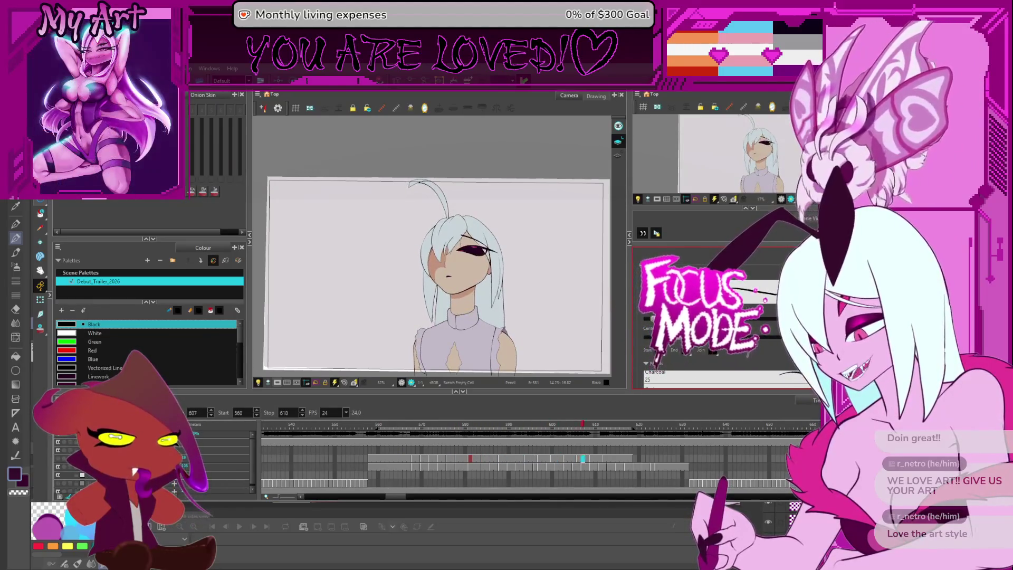
key(alt+Tab)
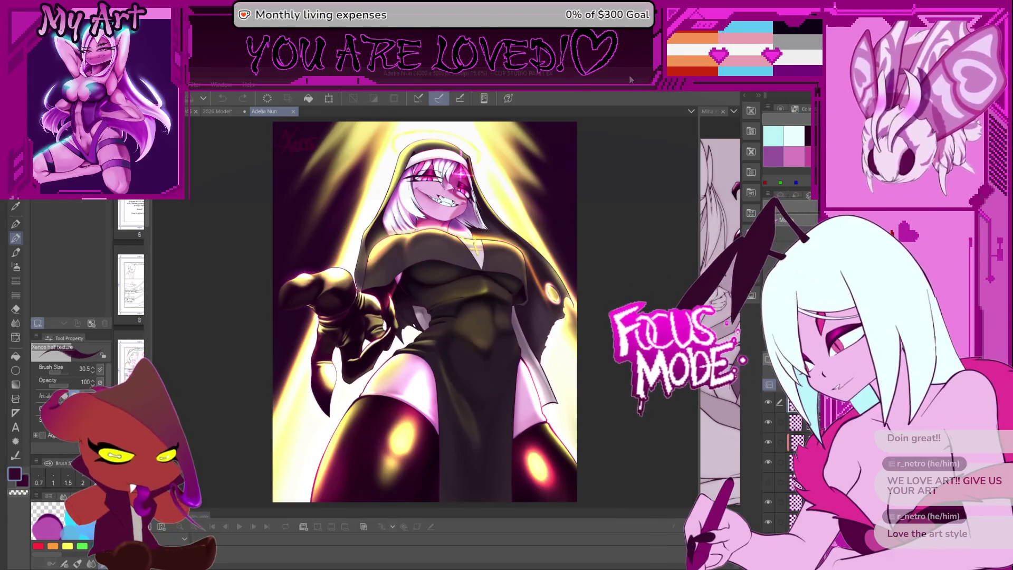
Widen the second canvas and cycle through the 2025 Mantis x Adelia and IllustrationMu Fanart artworks.
drag(697, 283, 471, 283)
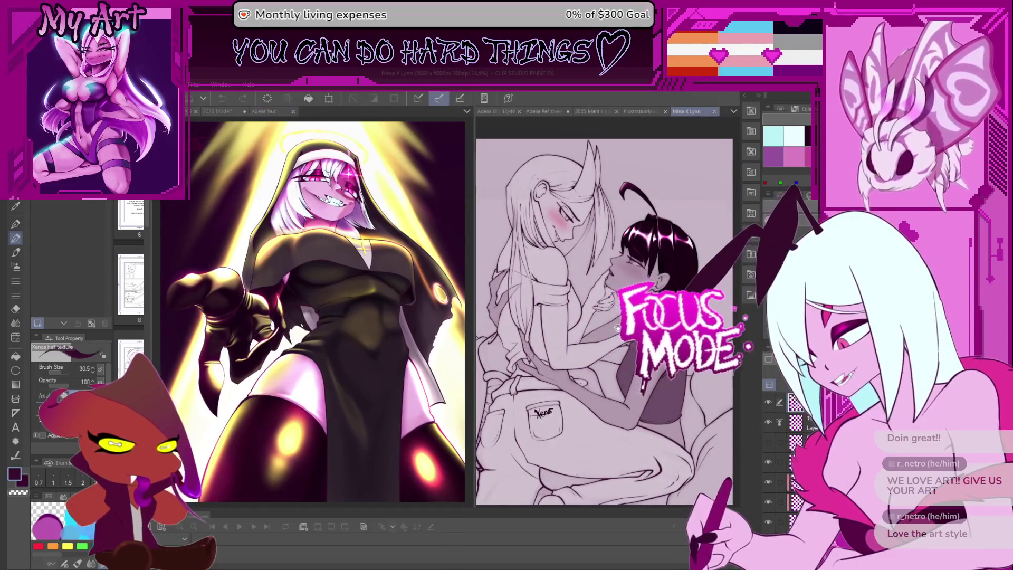
click(580, 111)
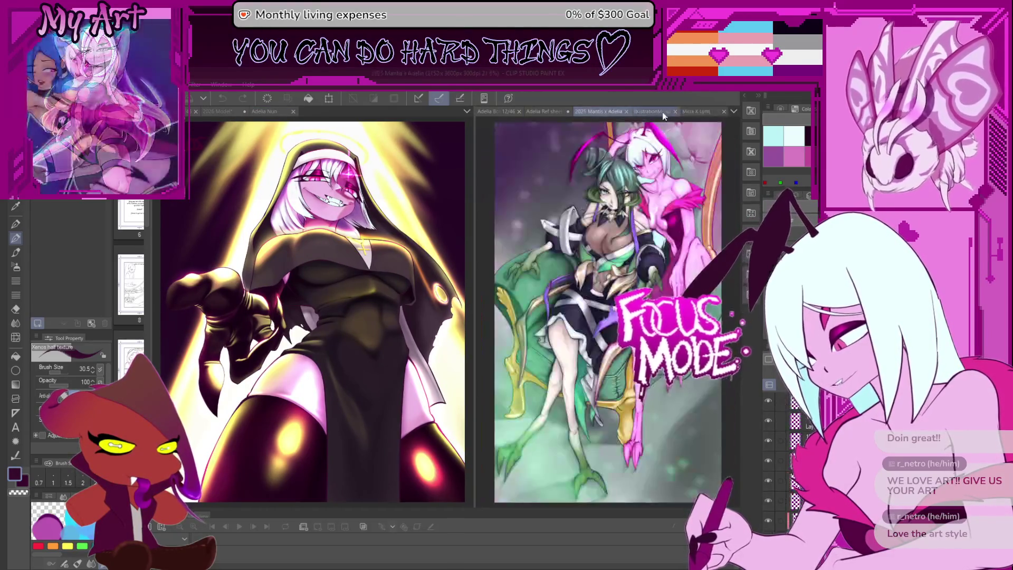
click(654, 111)
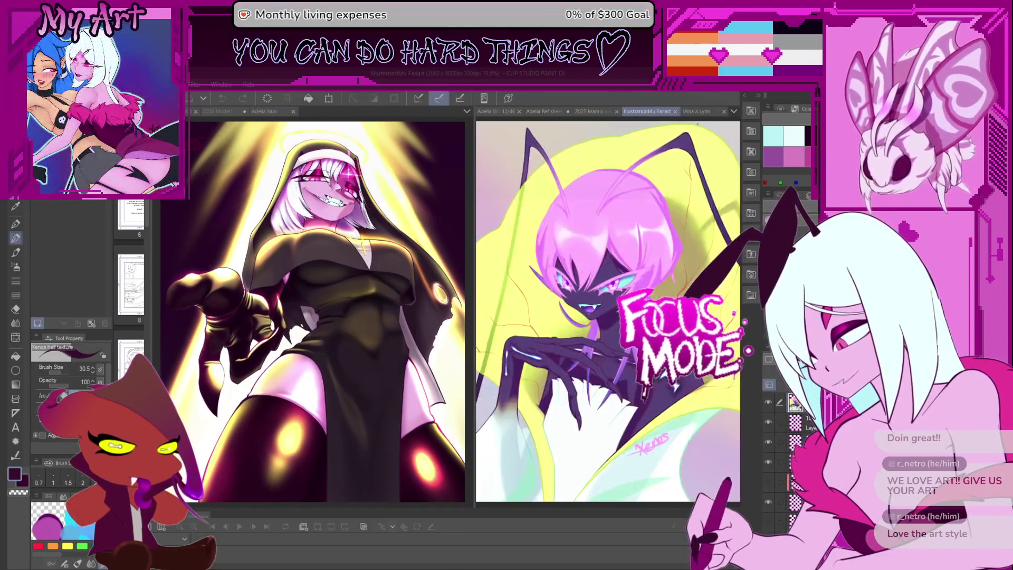
click(611, 115)
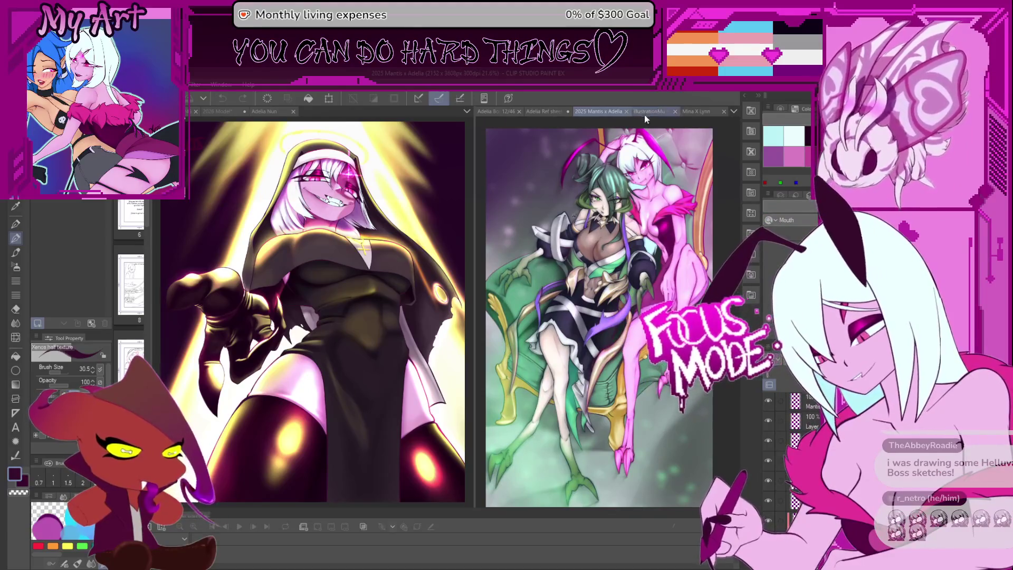
click(662, 111)
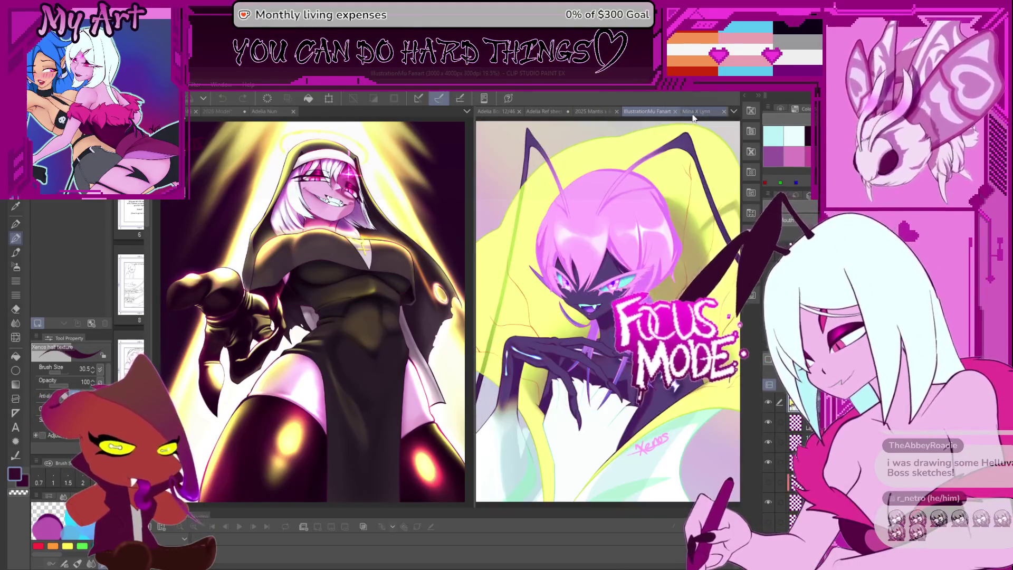
click(694, 111)
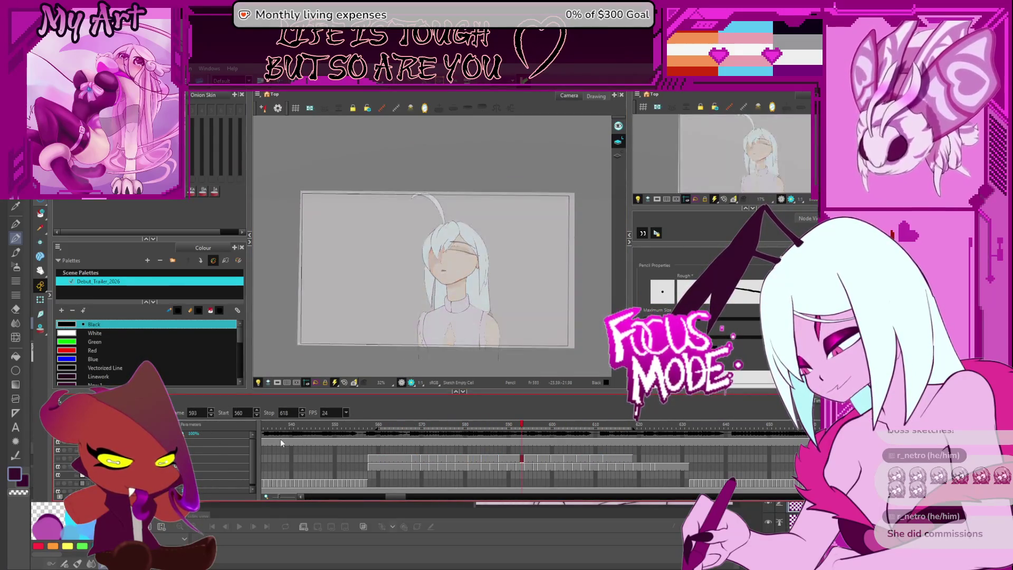
Set the playback stop frame to 1500 and jump back to frame 3.
scroll(232, 433, down, 5)
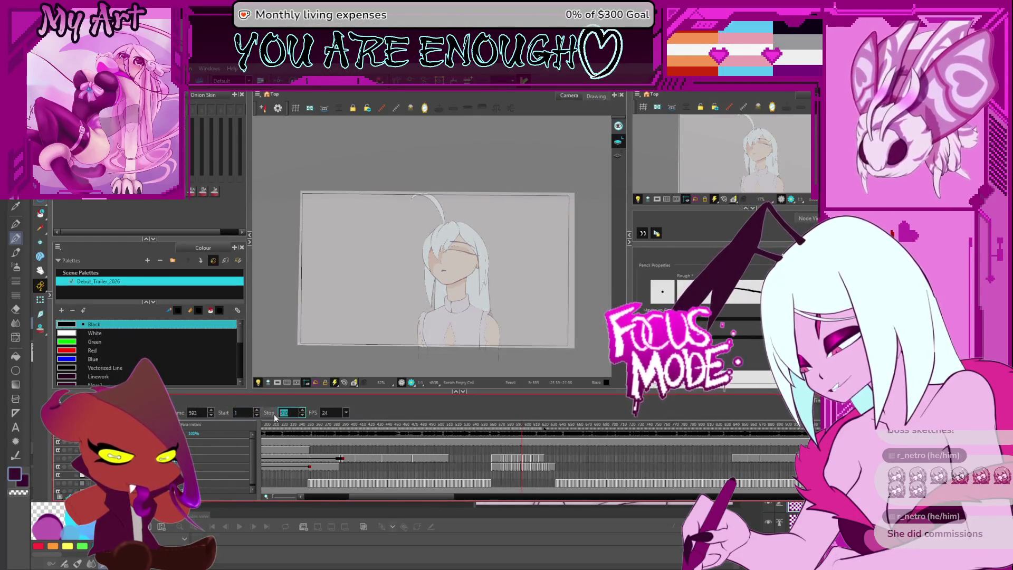
text(1500)
key(Return)
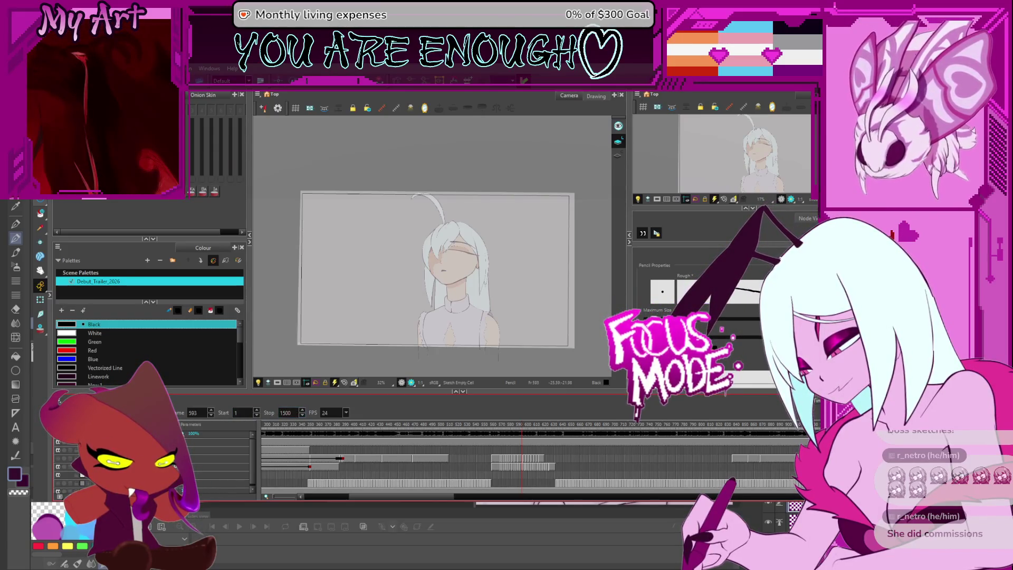
drag(359, 497, 281, 495)
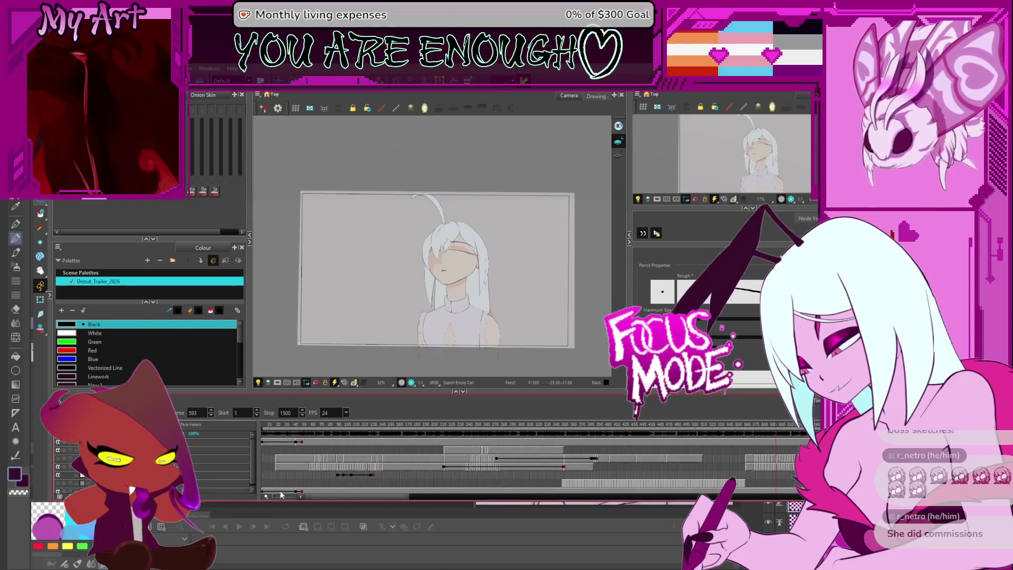
click(264, 428)
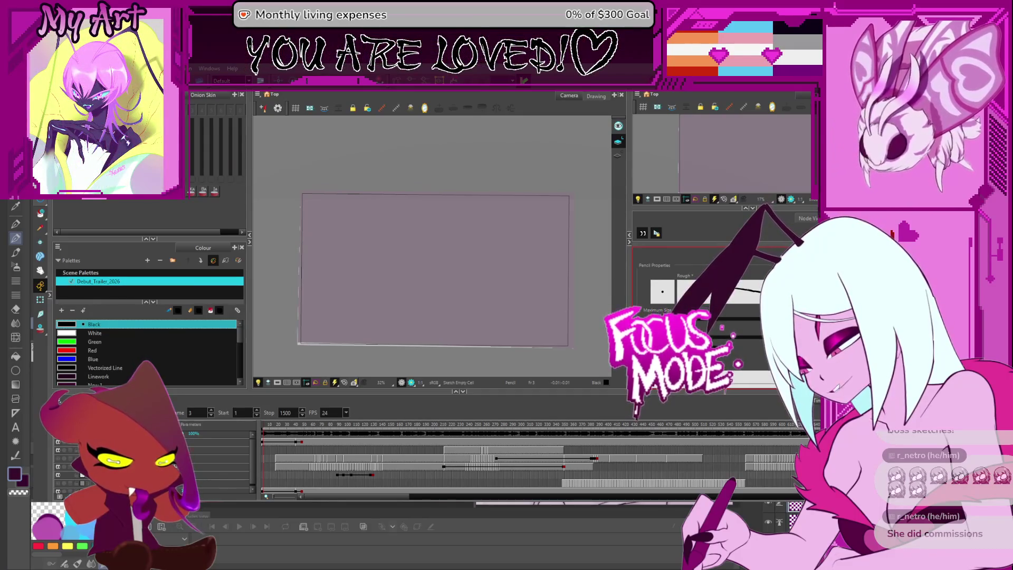
Focus the timeline and play the animation from frame 3.
click(60, 476)
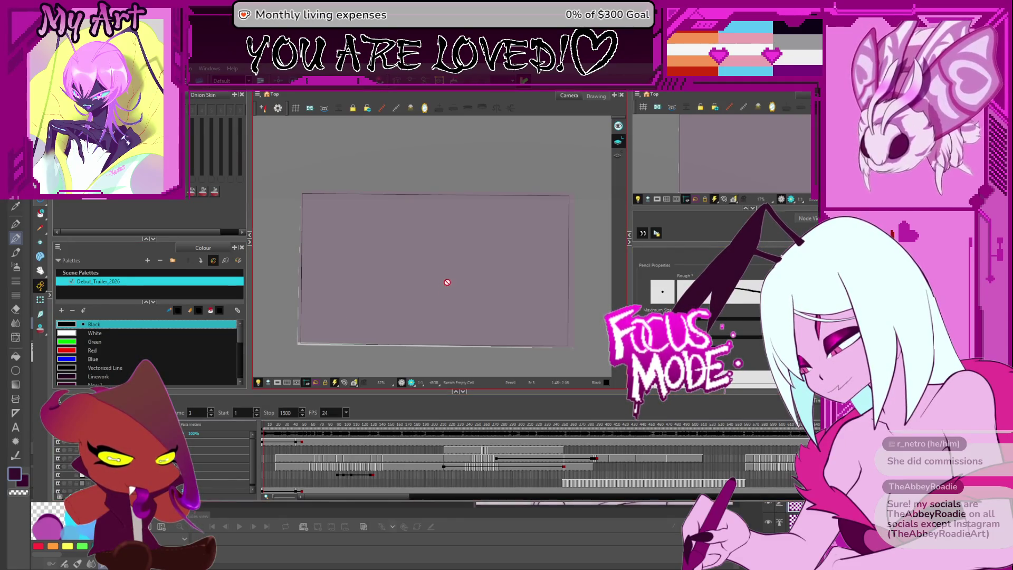
scroll(451, 274, up, 2)
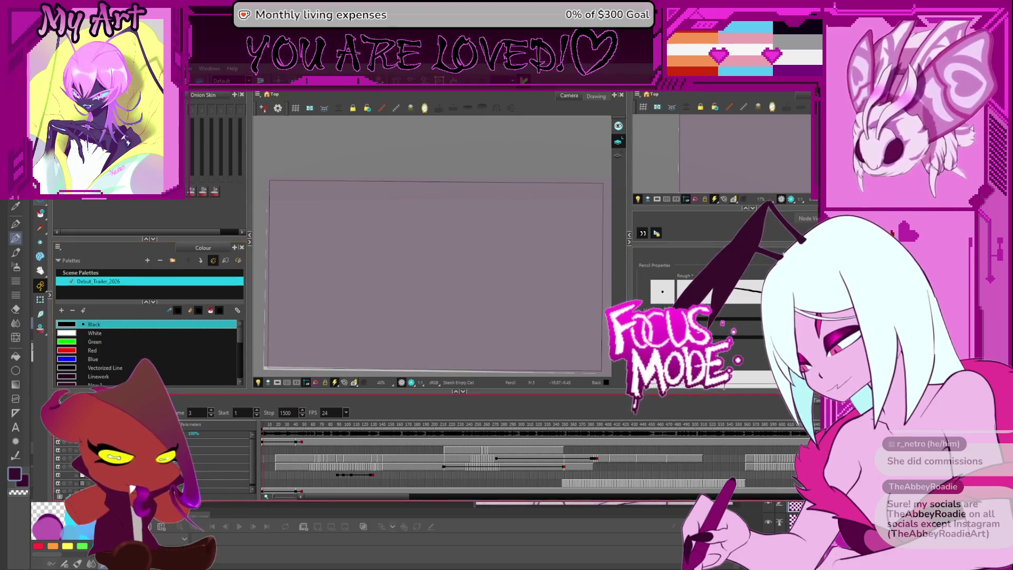
key(Return)
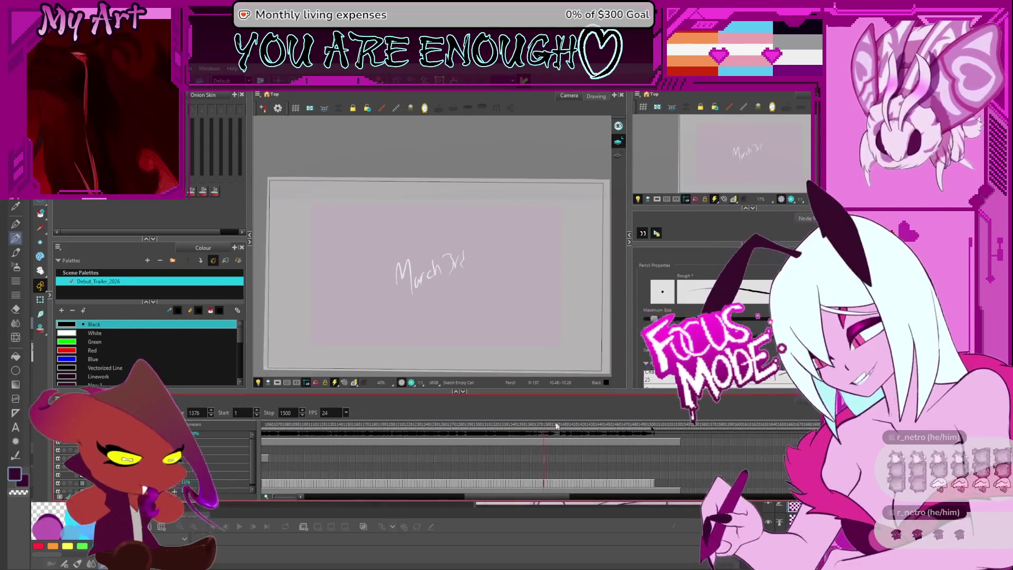
Scrub the timeline from frame 1019 back to about frame 956.
scroll(591, 439, left, 5)
click(441, 433)
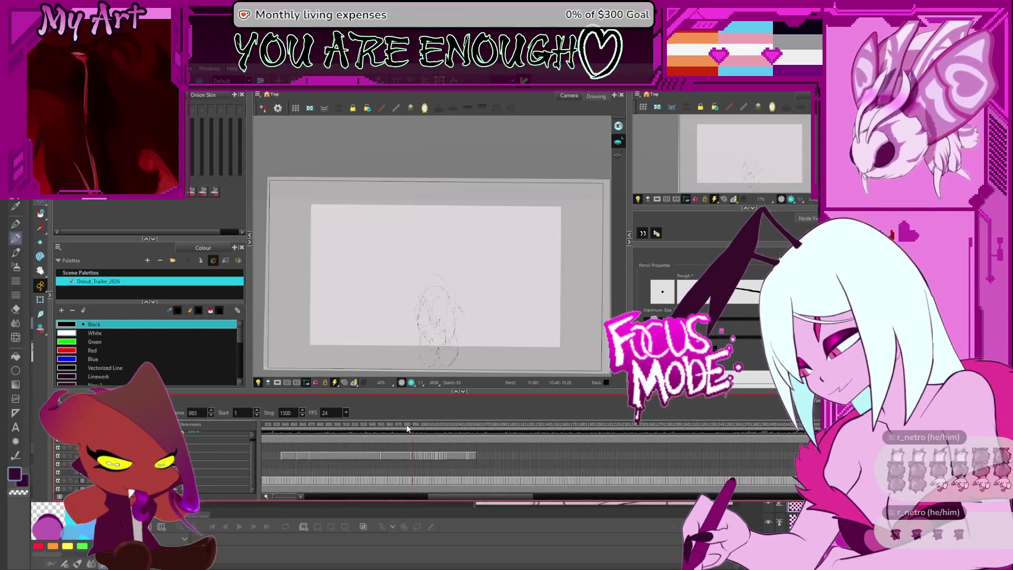
drag(443, 436, 423, 439)
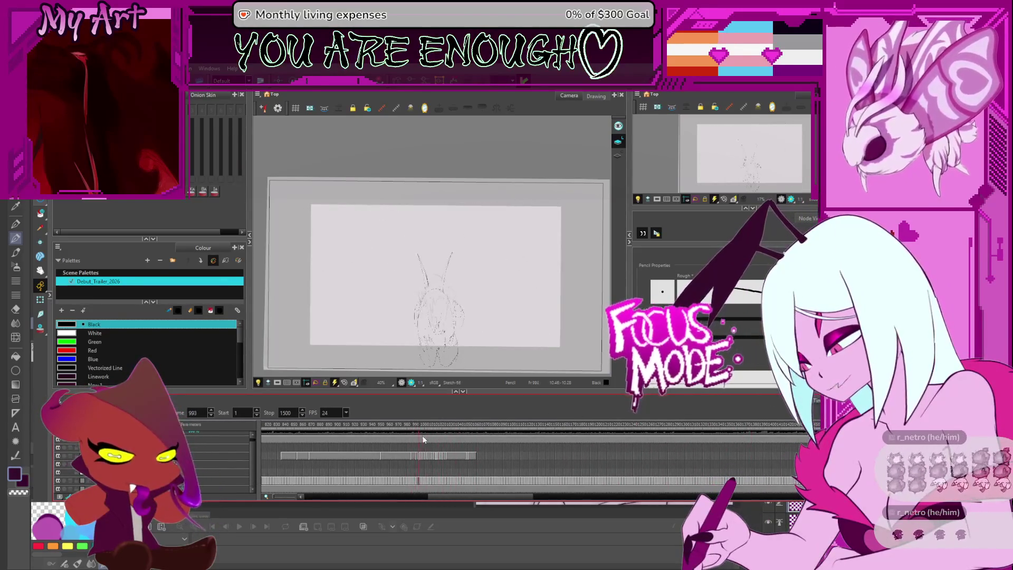
scroll(449, 467, up, 3)
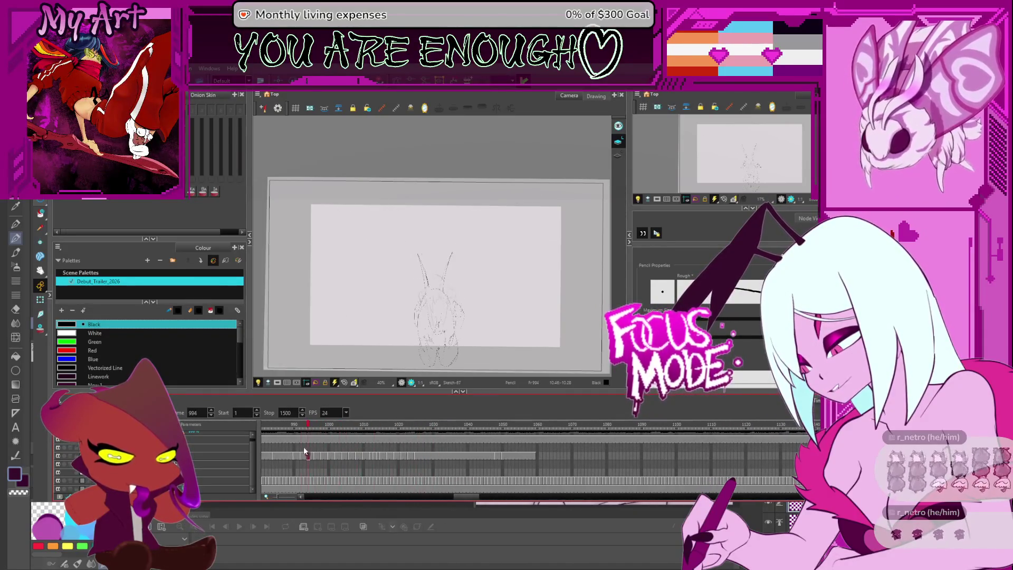
mouse_move(288, 445)
mouse_down()
mouse_move(258, 441)
mouse_move(401, 446)
mouse_up()
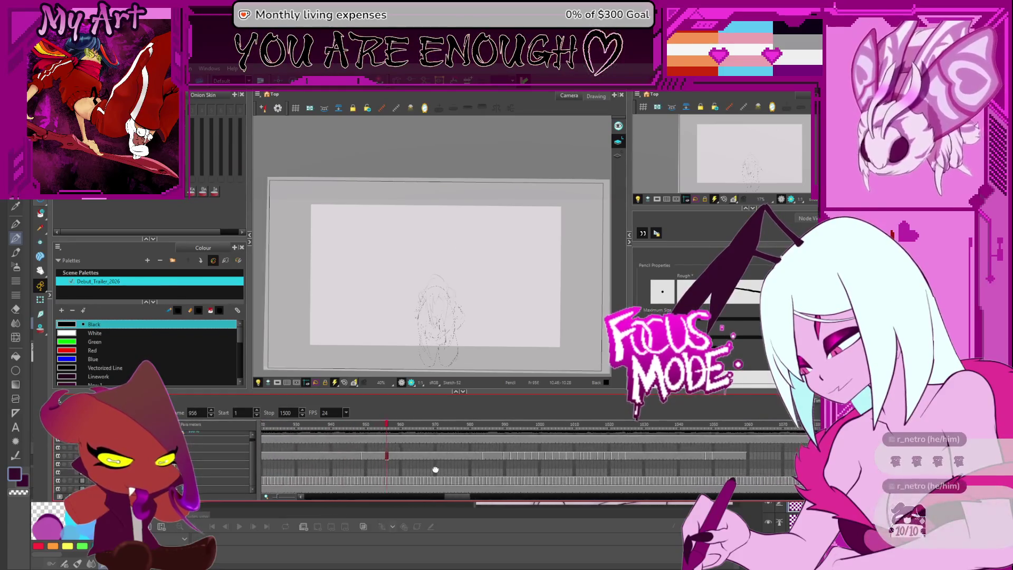
Zoom in on the rough pencil sketch and step between frames to land on frame 985.
click(713, 295)
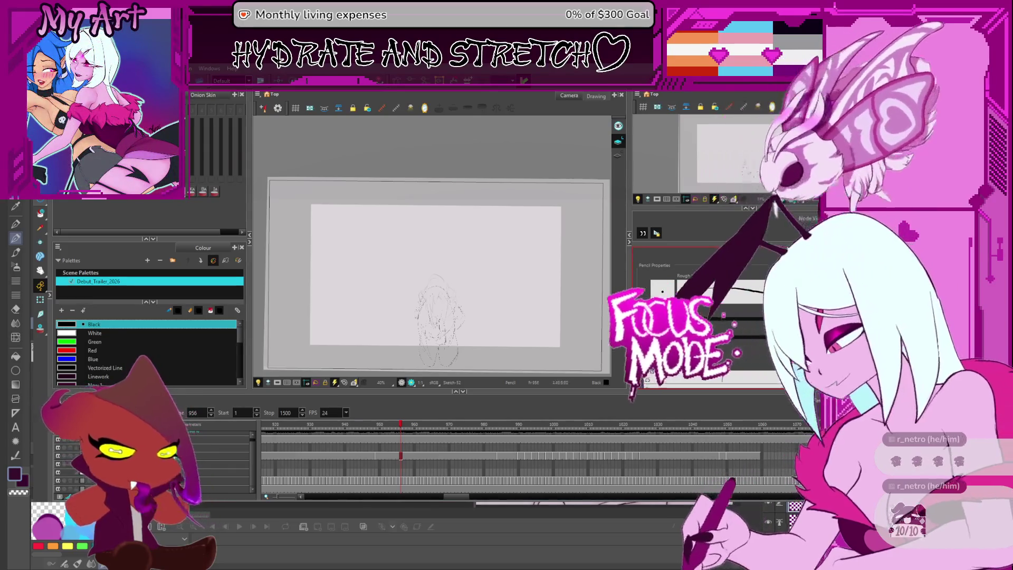
scroll(438, 338, up, 2)
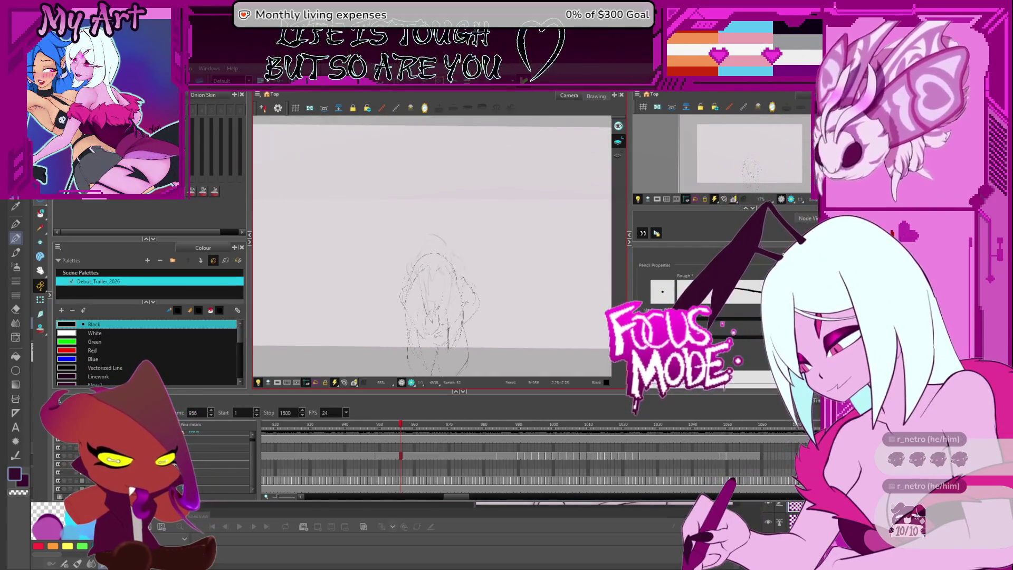
key(comma)
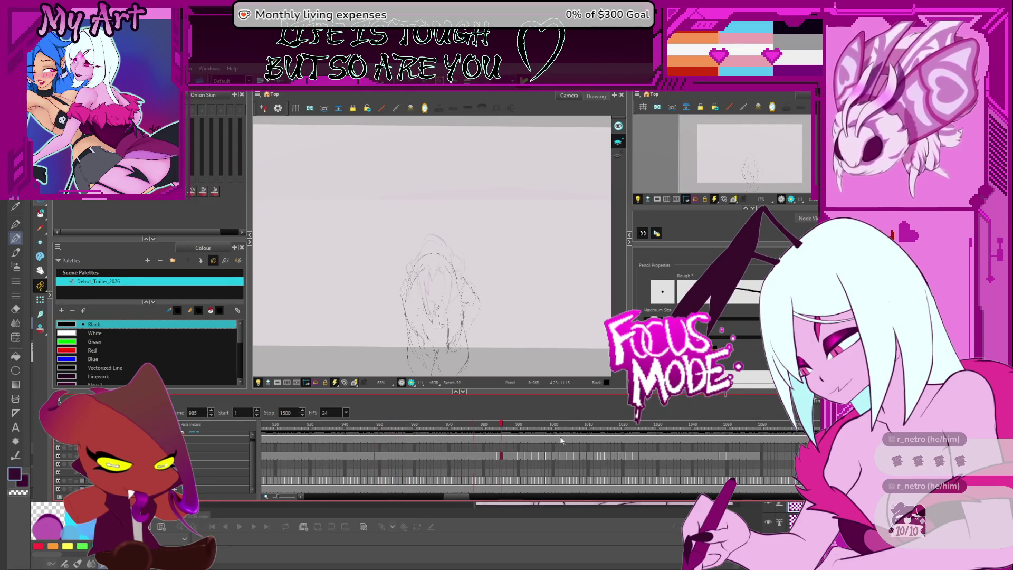
key(period)
Clear the bottom layer's drawings from frames 938 to 948.
mouse_move(628, 446)
mouse_down()
mouse_move(718, 451)
mouse_move(725, 460)
mouse_up()
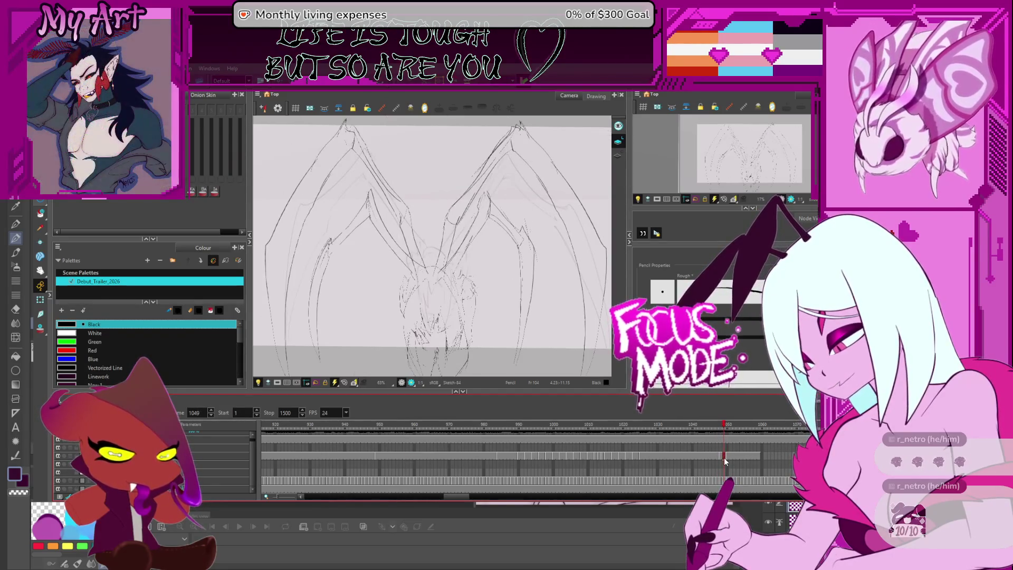
click(725, 481)
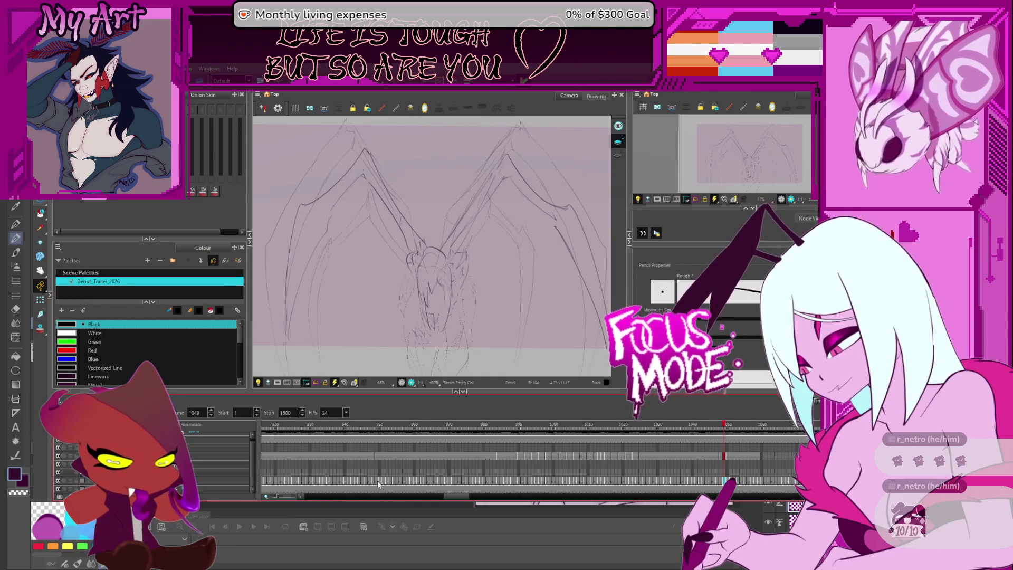
shift+click(375, 480)
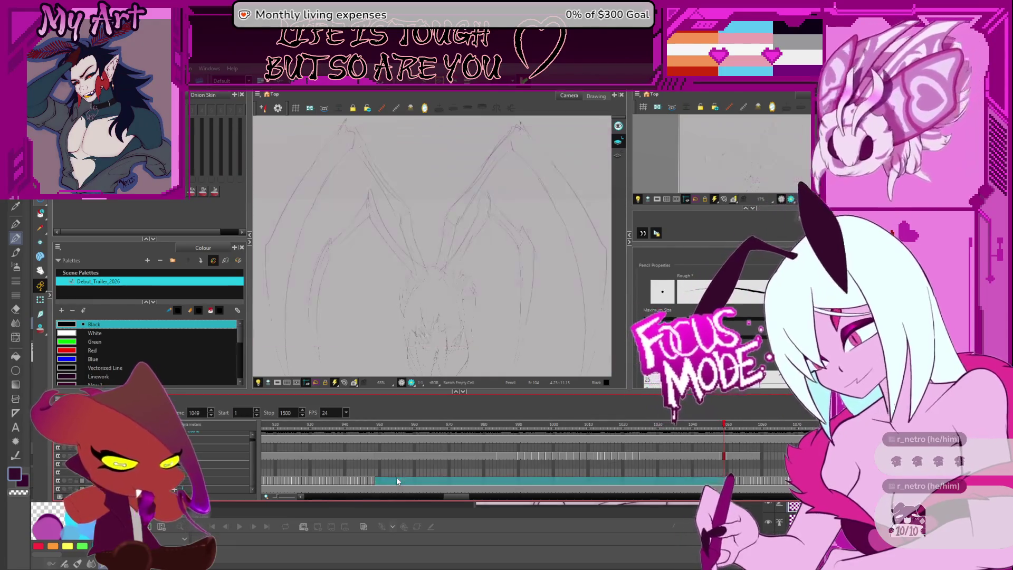
click(378, 442)
mouse_move(377, 441)
mouse_down()
mouse_move(298, 442)
mouse_move(346, 453)
mouse_move(338, 459)
mouse_up()
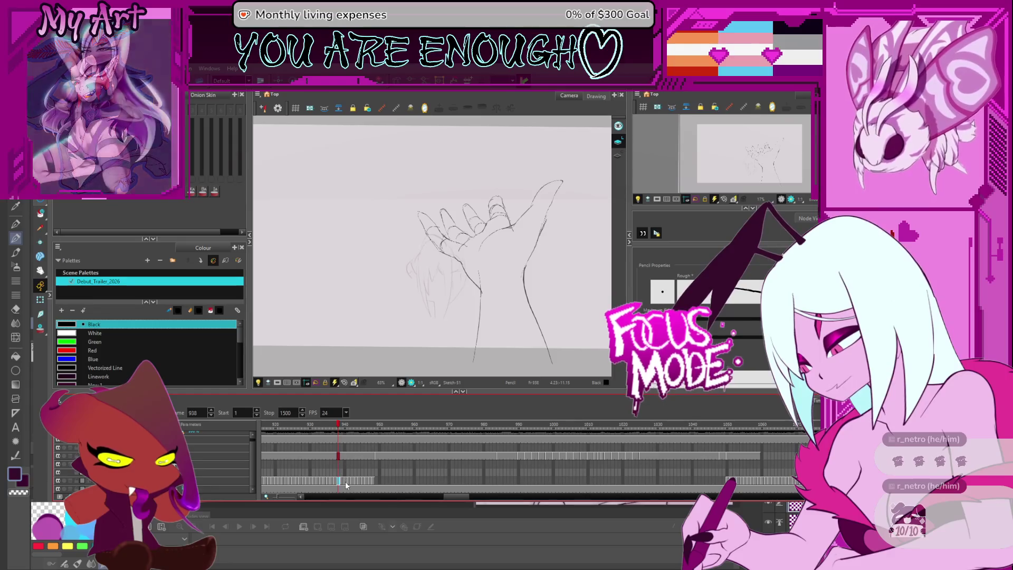
click(375, 480)
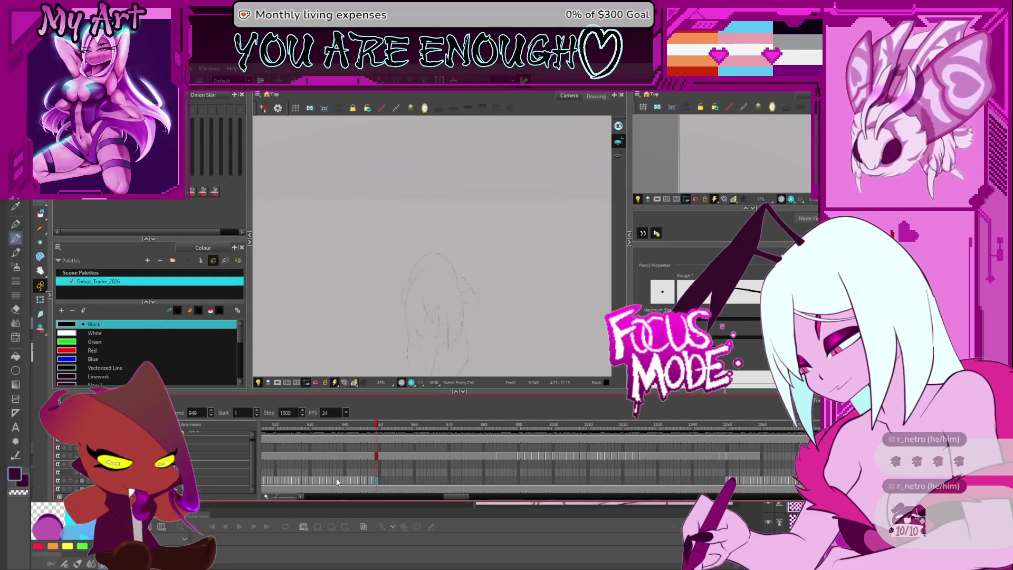
click(338, 480)
shift+click(376, 480)
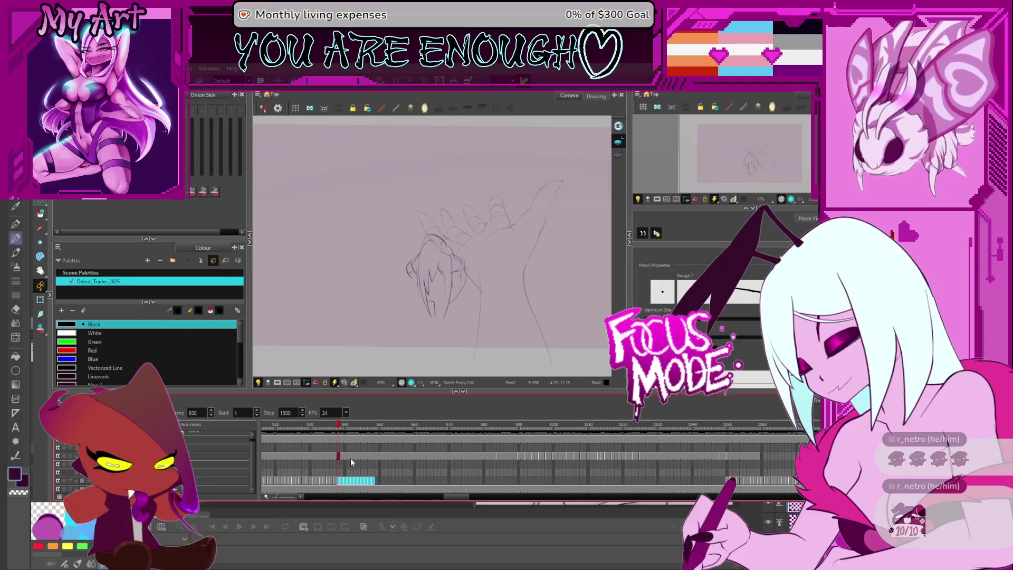
key(Delete)
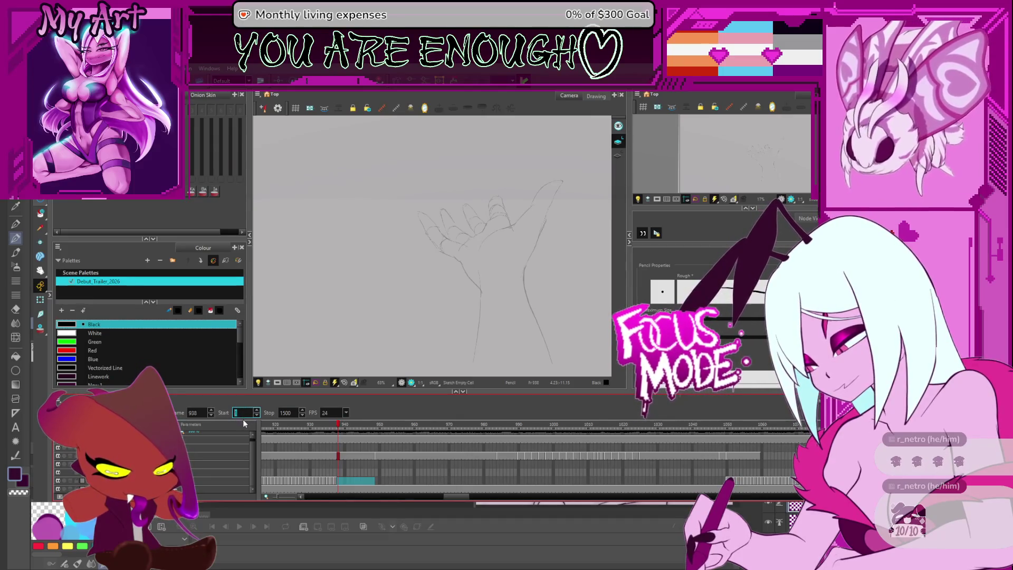
Make playback start at frame 949 and play the scene from there.
text(940)
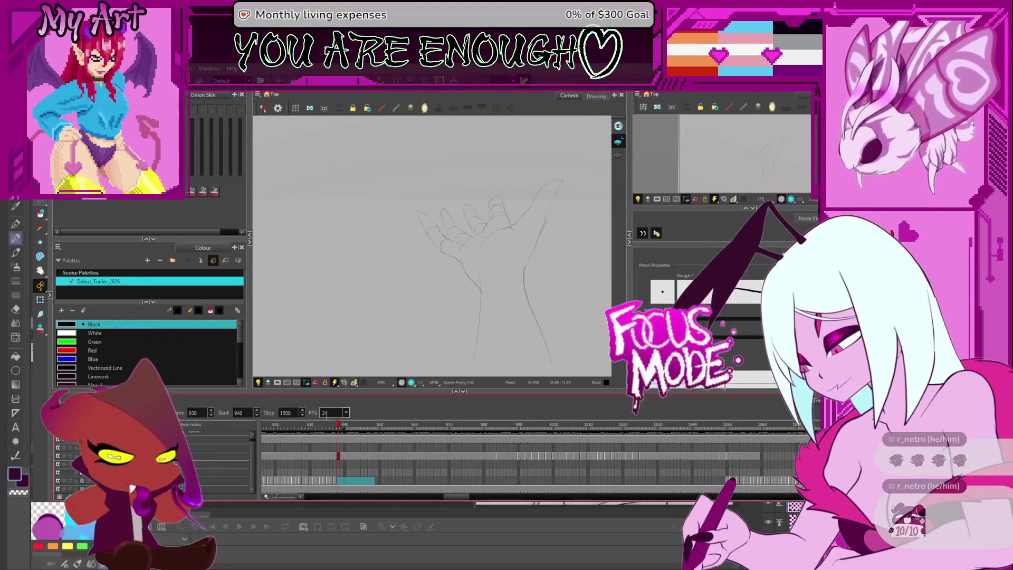
click(346, 427)
mouse_move(346, 428)
mouse_down()
mouse_move(389, 441)
mouse_move(377, 444)
mouse_up()
key(ctrl+[)
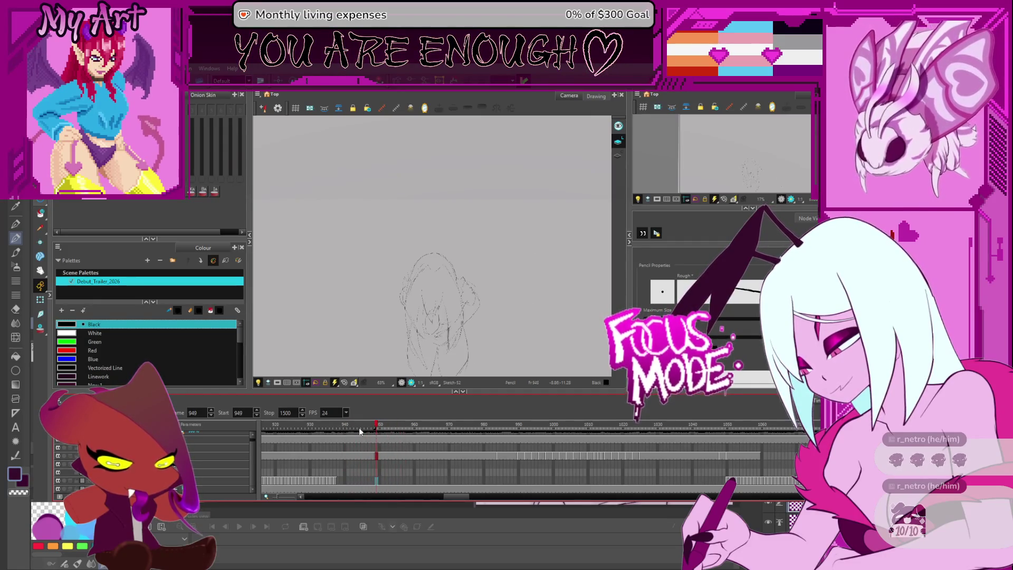
key(Return)
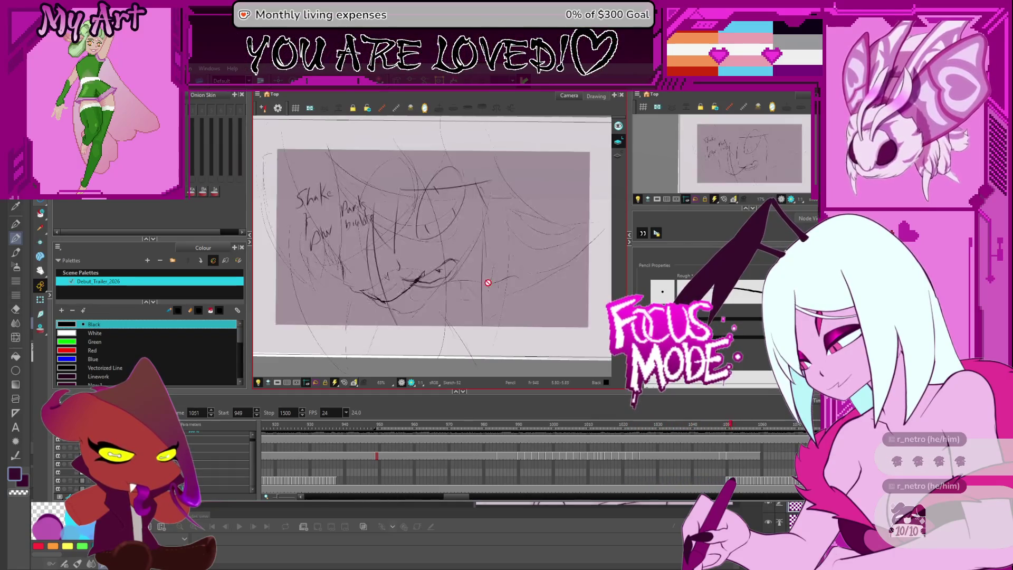
Stop playback, scrub back to the face sketch at frame 1052, then settle on frame 1051.
key(Return)
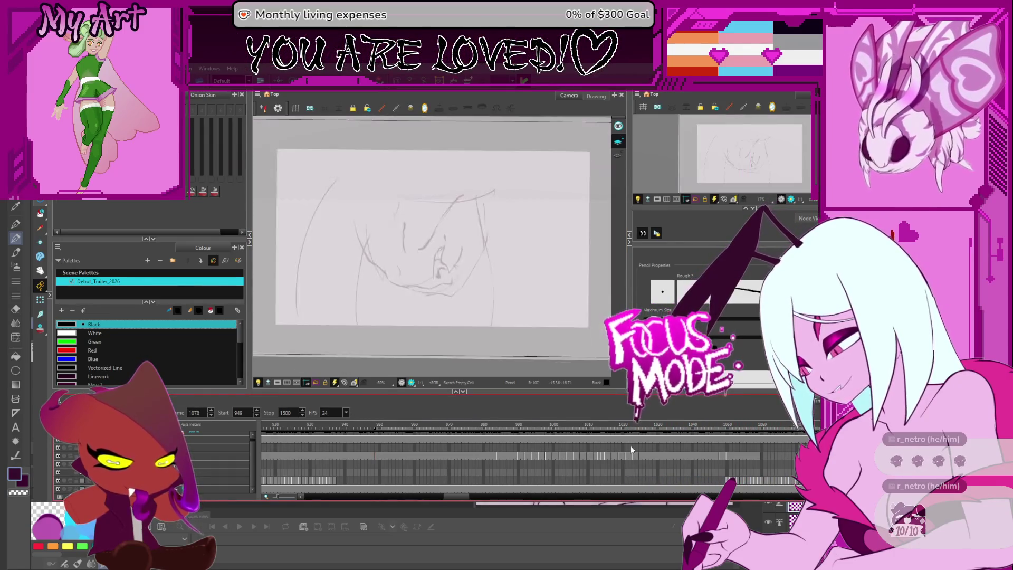
scroll(585, 461, up, 3)
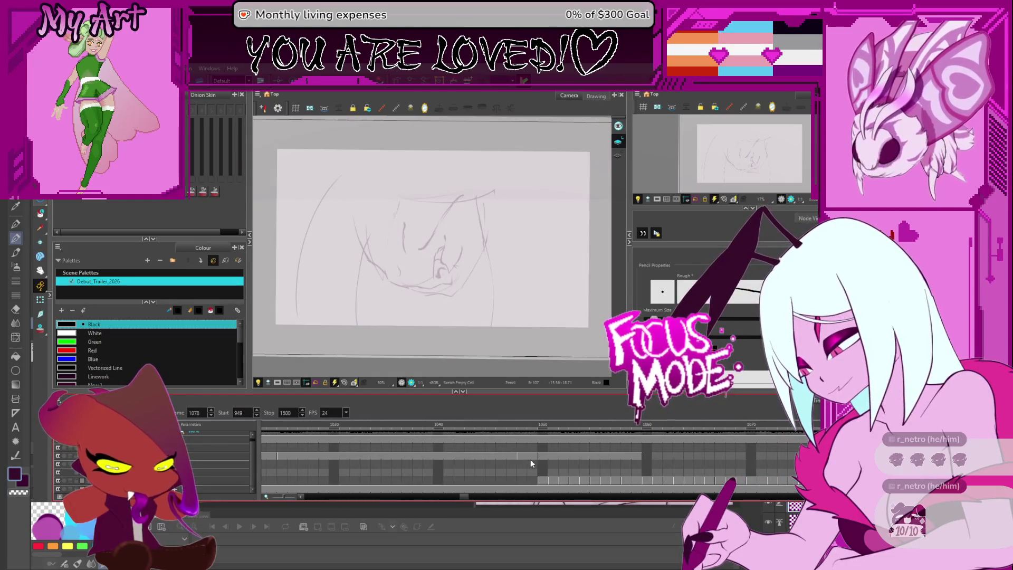
scroll(489, 460, up, 2)
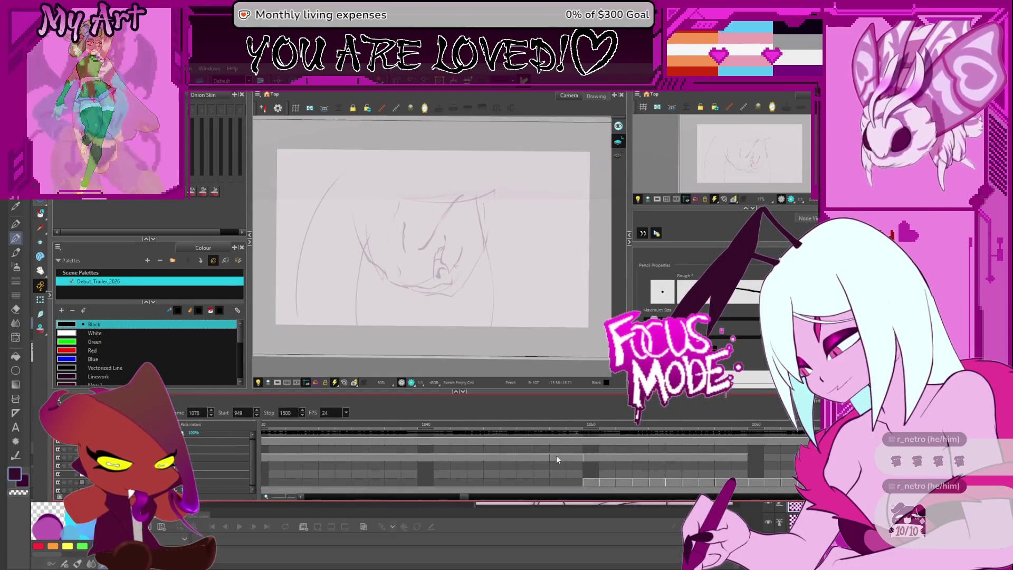
click(448, 463)
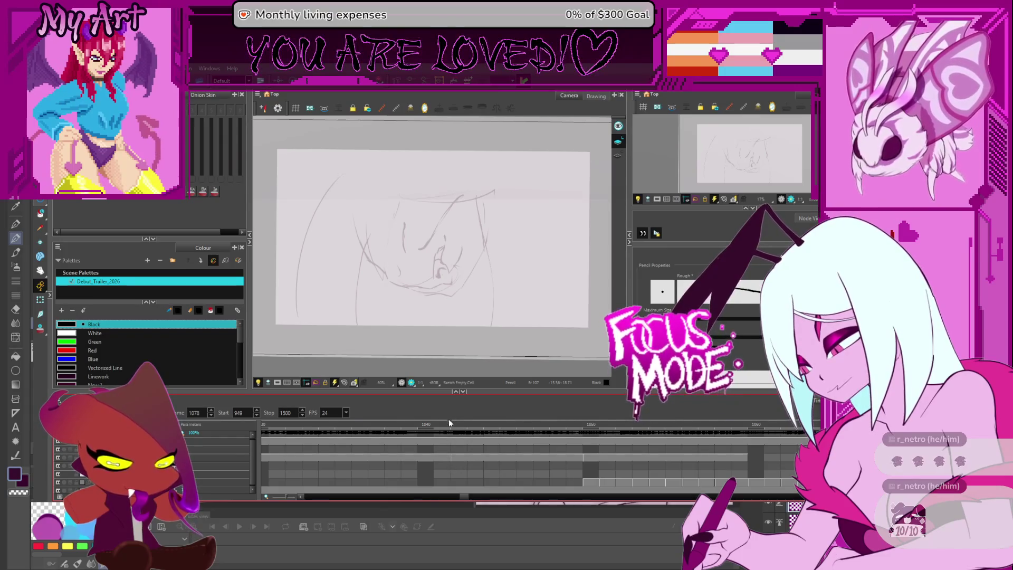
mouse_move(412, 427)
mouse_down()
mouse_move(485, 426)
mouse_move(623, 460)
mouse_up()
mouse_move(383, 339)
mouse_down()
mouse_move(401, 354)
mouse_move(374, 339)
mouse_up()
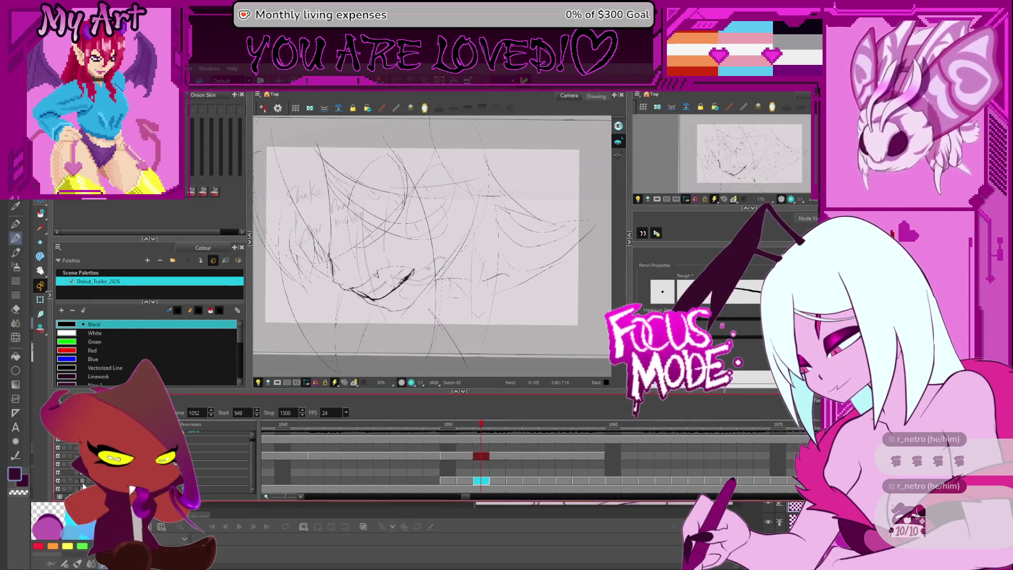
key(period)
key(period)
key(period)
key(period)
key(period)
key(period)
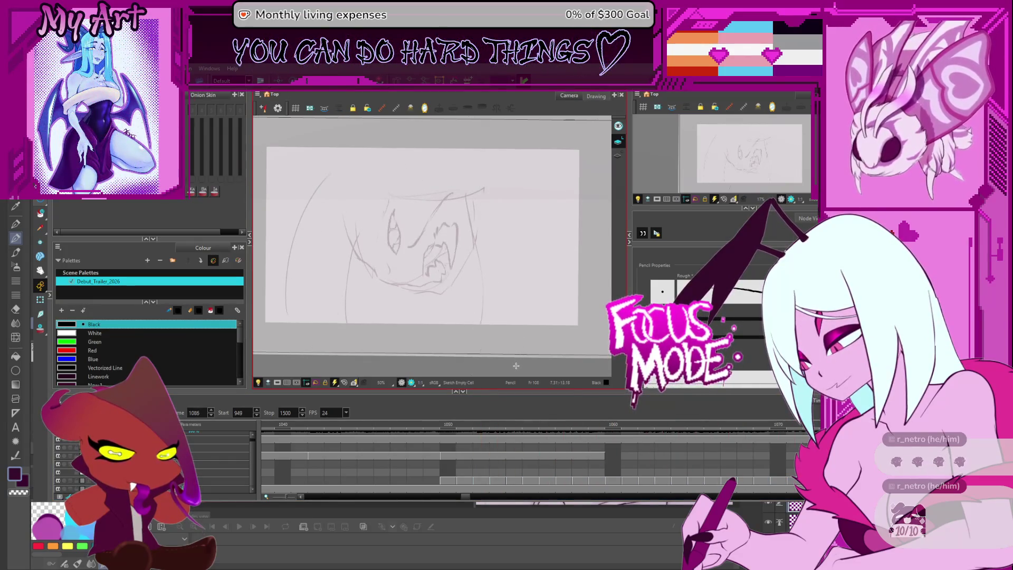
key(comma)
key(comma)
key(comma)
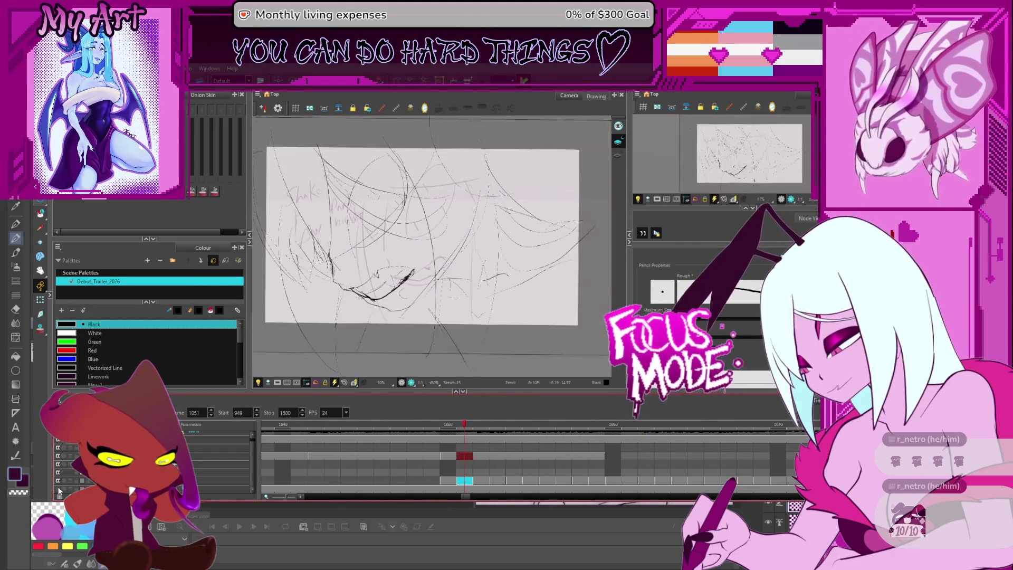
Zoom and pan the Camera view in close on the character's face and eyes.
scroll(509, 288, up, 2)
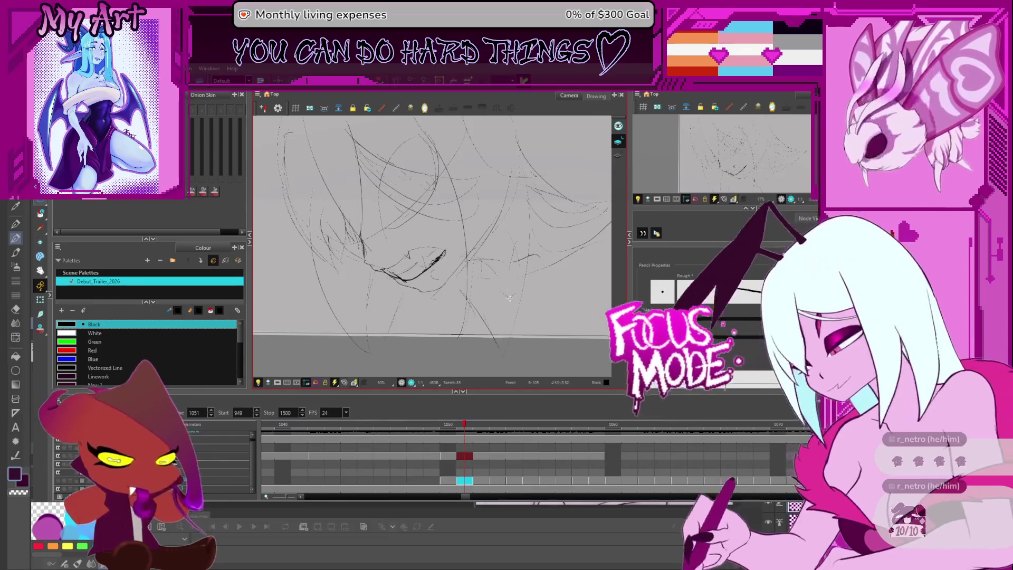
mouse_move(525, 301)
mouse_down()
mouse_move(536, 307)
mouse_move(522, 297)
mouse_up()
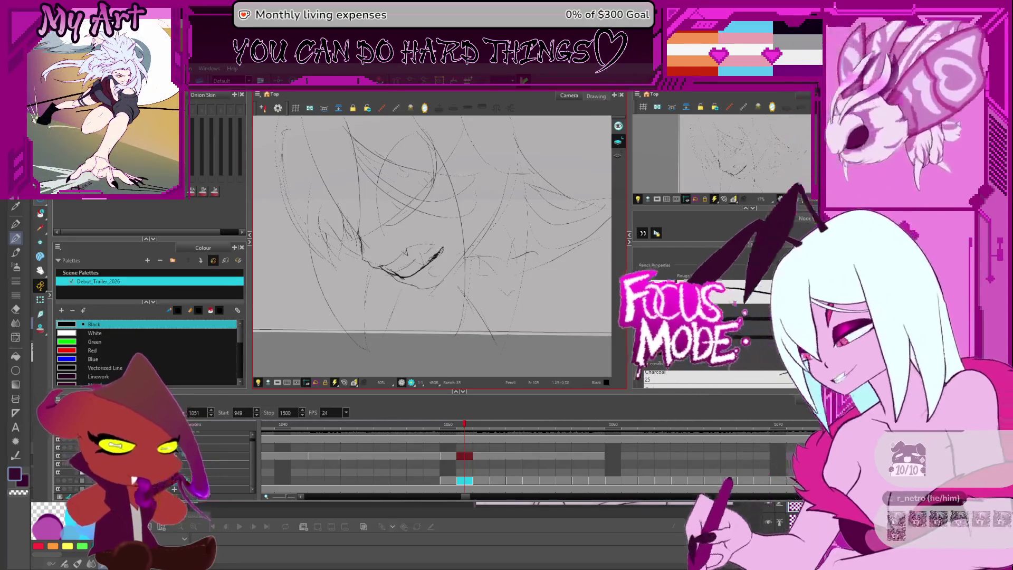
scroll(472, 274, down, 4)
scroll(477, 284, up, 3)
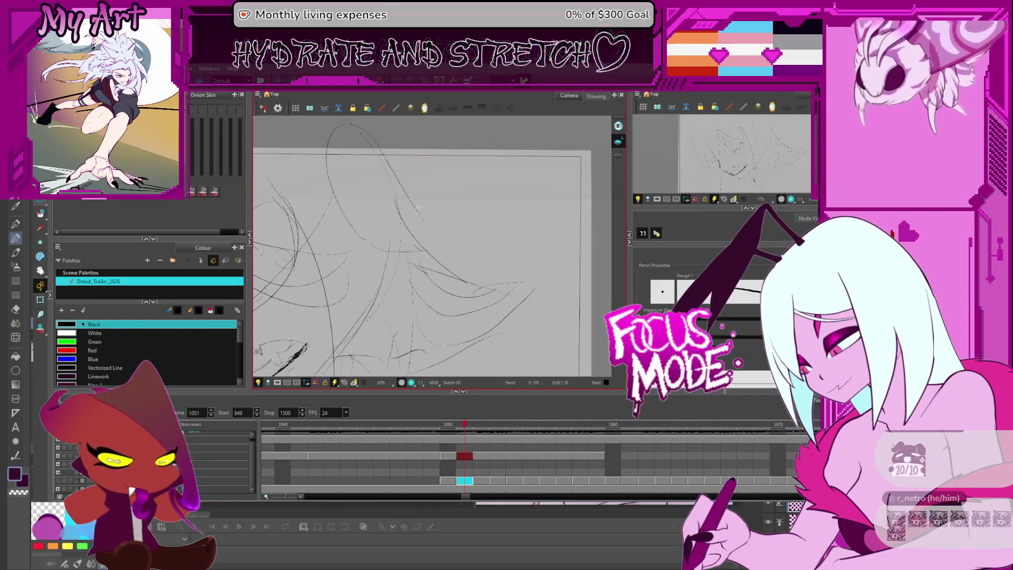
scroll(391, 171, down, 2)
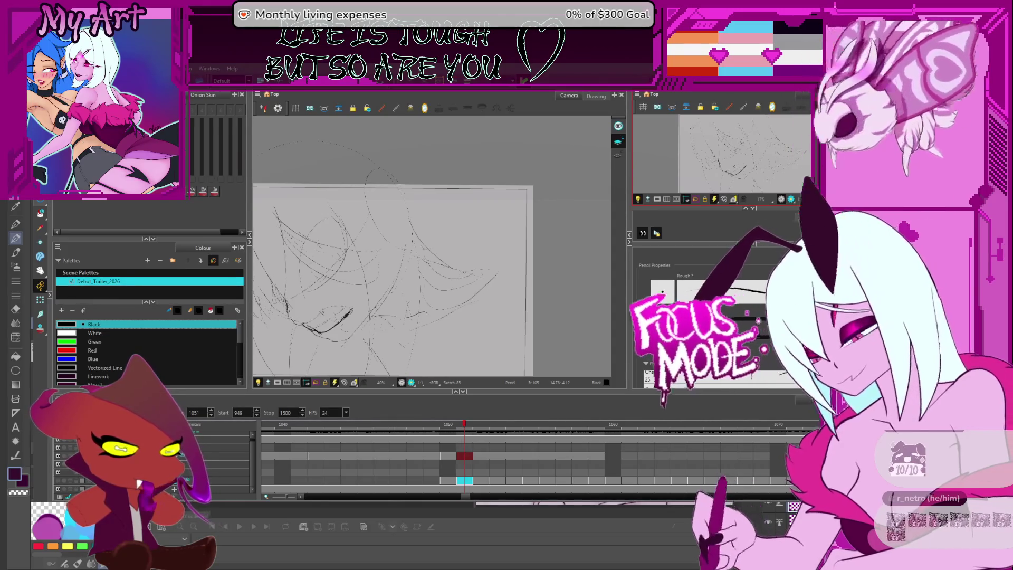
drag(409, 237, 459, 225)
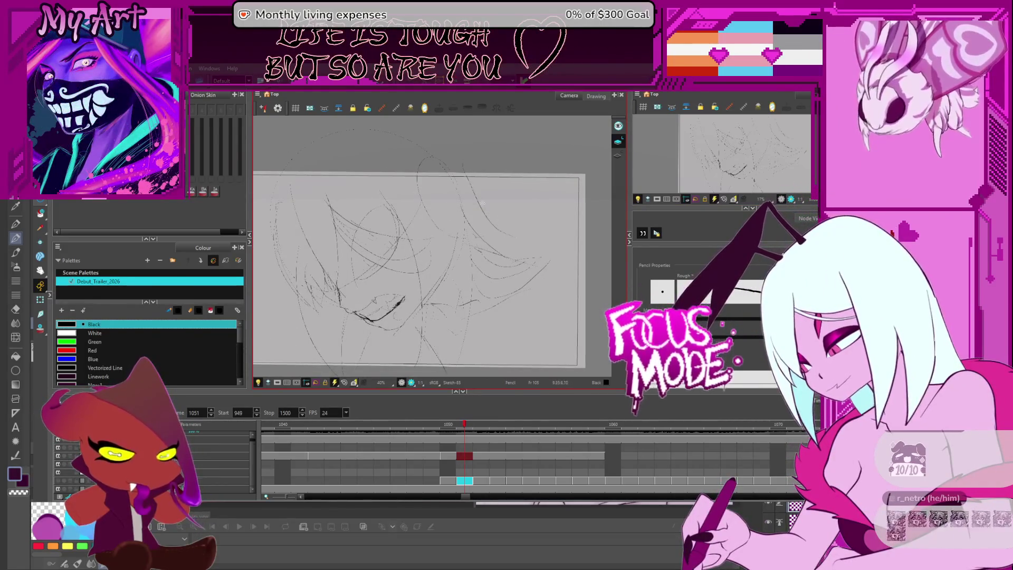
scroll(528, 258, up, 1)
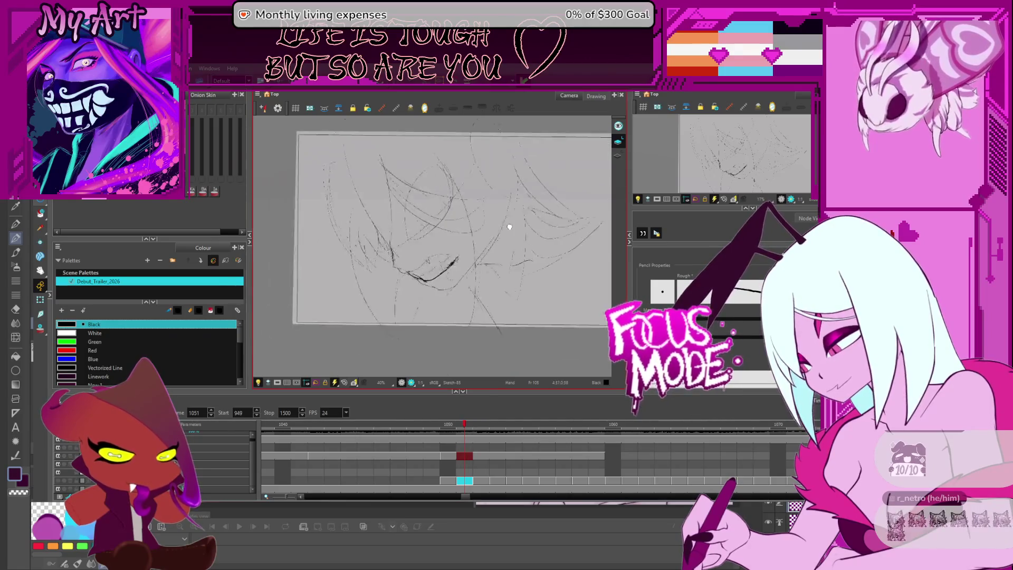
drag(424, 308, 432, 288)
mouse_move(496, 318)
mouse_down()
mouse_move(459, 333)
mouse_move(475, 264)
mouse_move(449, 225)
mouse_up()
scroll(448, 264, up, 2)
mouse_move(452, 303)
mouse_down()
mouse_move(440, 250)
mouse_move(469, 222)
mouse_up()
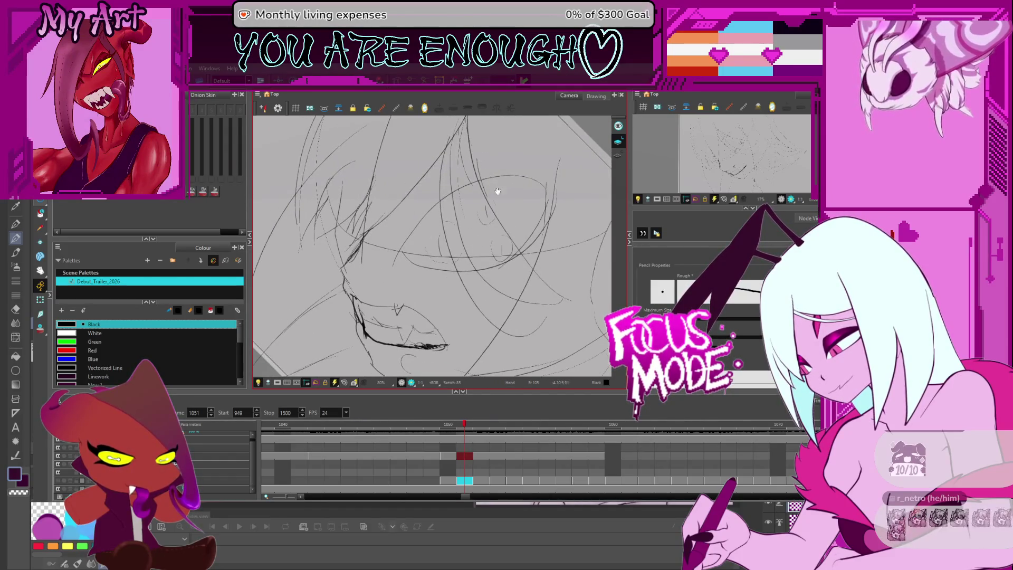
drag(498, 191, 488, 216)
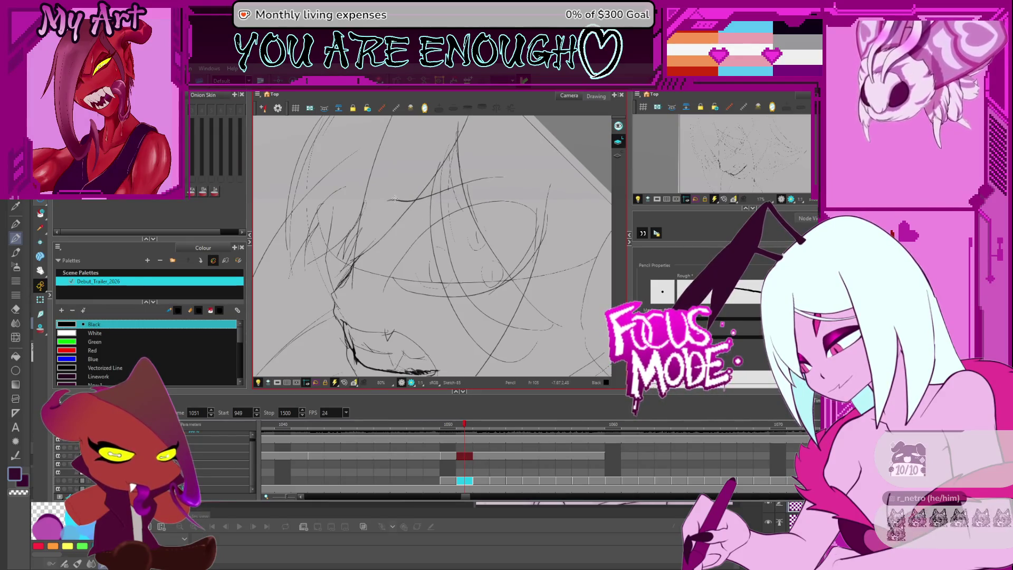
Tilt the view counter-clockwise and pick an eye stroke with the Contour Editor.
drag(484, 221, 429, 195)
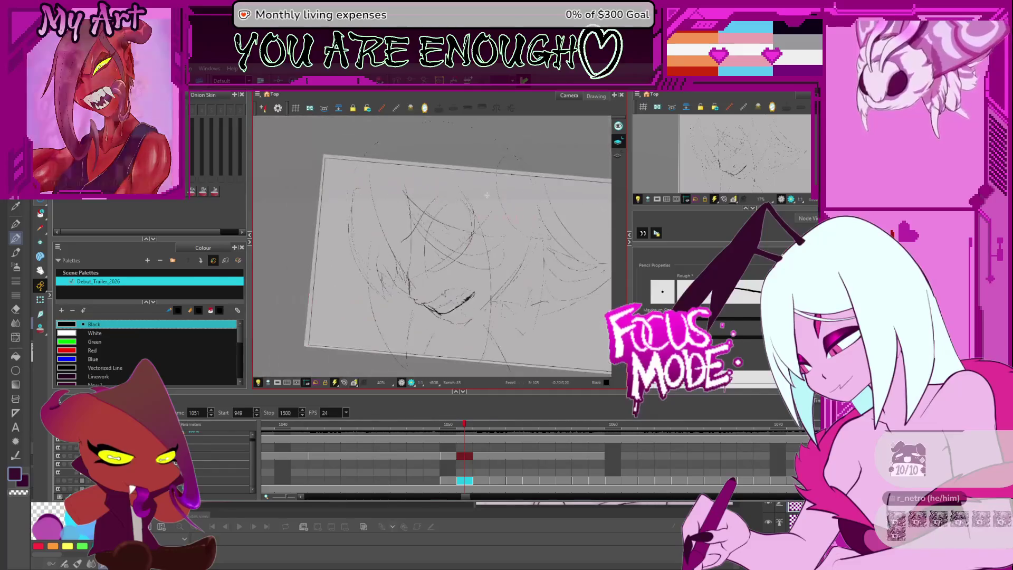
scroll(428, 196, down, 2)
scroll(429, 195, up, 2)
key(alt+q)
click(436, 205)
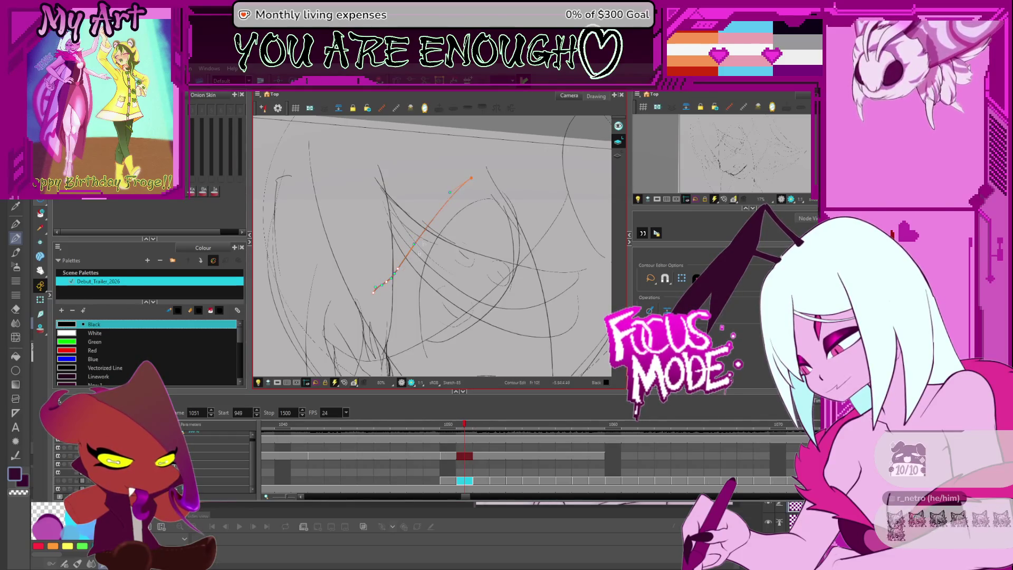
Bend the upper part of the eye stroke into a better curve.
drag(429, 191, 430, 196)
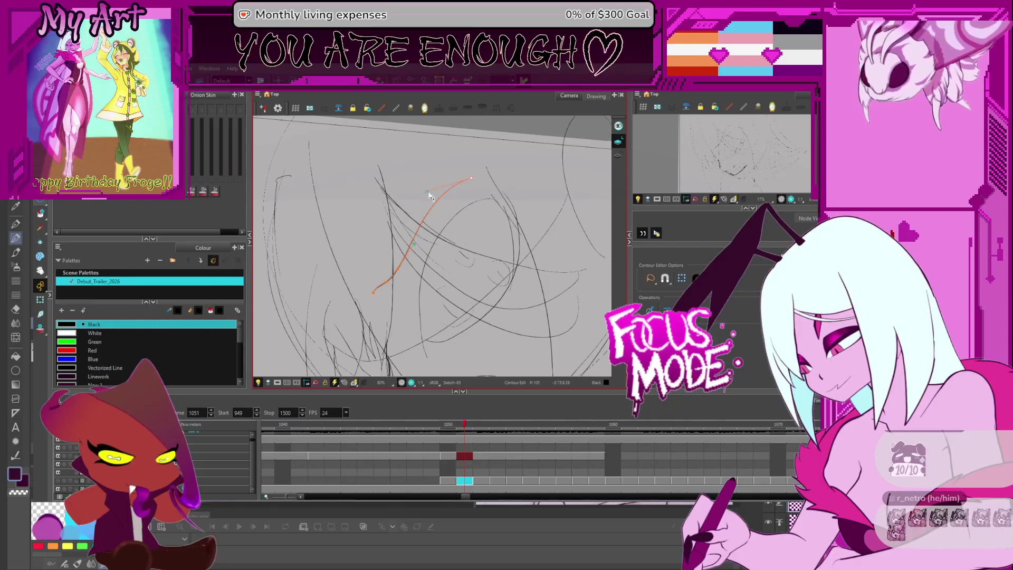
mouse_move(491, 203)
mouse_down()
mouse_move(475, 206)
mouse_move(472, 248)
mouse_up()
scroll(473, 248, down, 3)
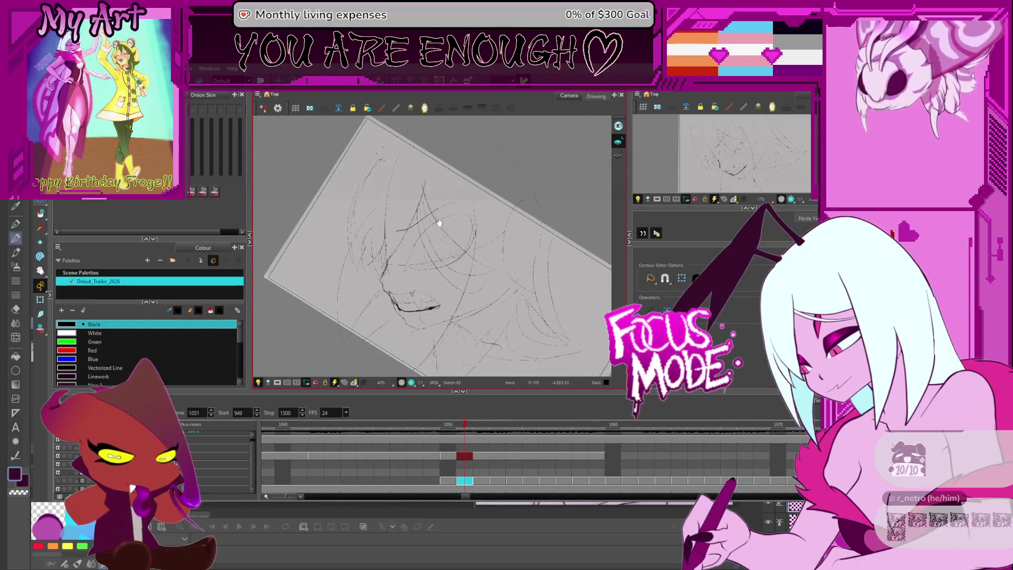
scroll(431, 262, up, 3)
Lasso-select the eye lines and inspect them in Mirror View, zoomed closer.
key(alt+s)
drag(385, 244, 438, 291)
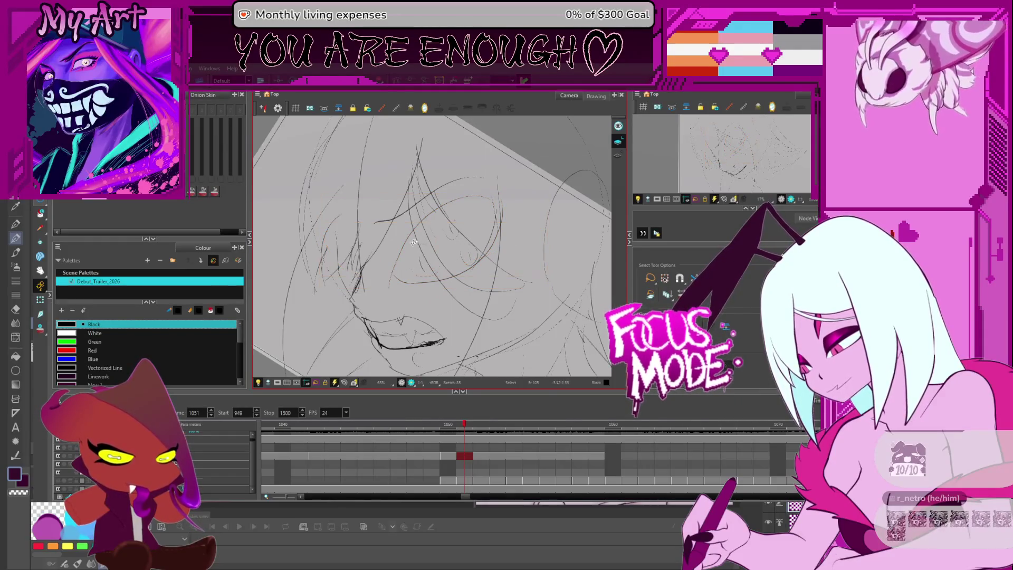
key(4)
scroll(519, 258, down, 2)
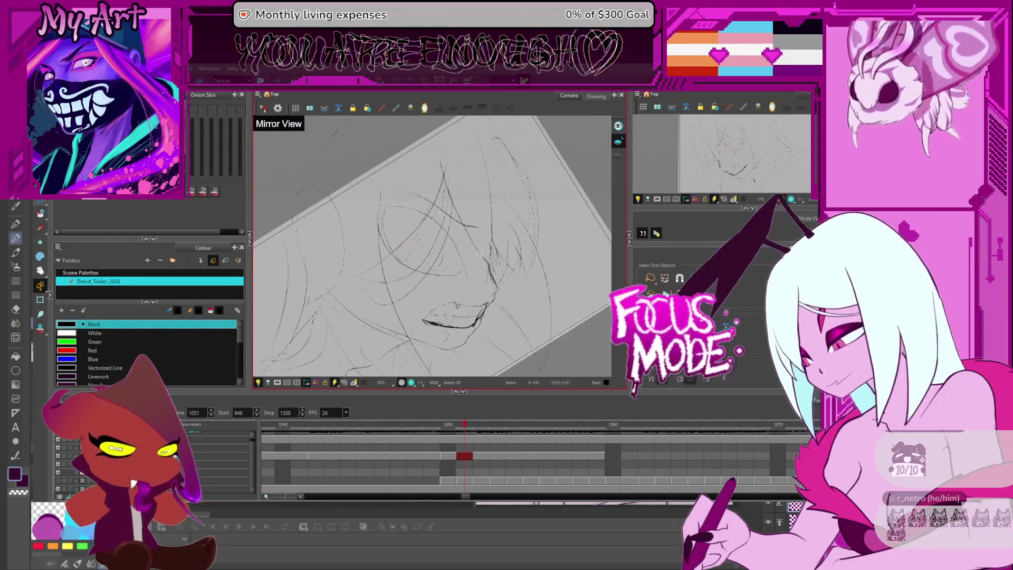
key(2)
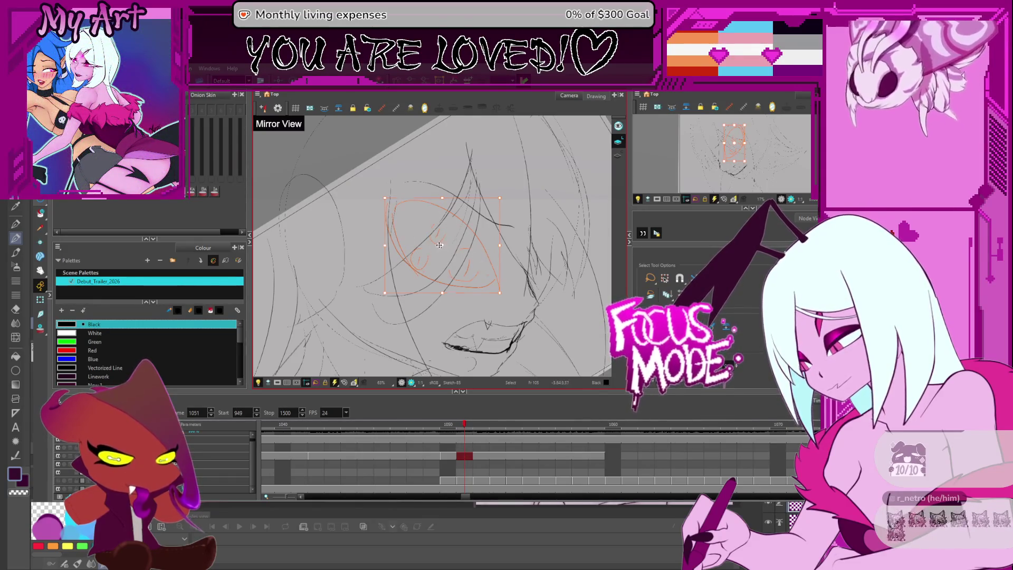
Nudge the selected eye slightly left, unmirror the view, and add a faint curve beside it.
drag(443, 246, 440, 246)
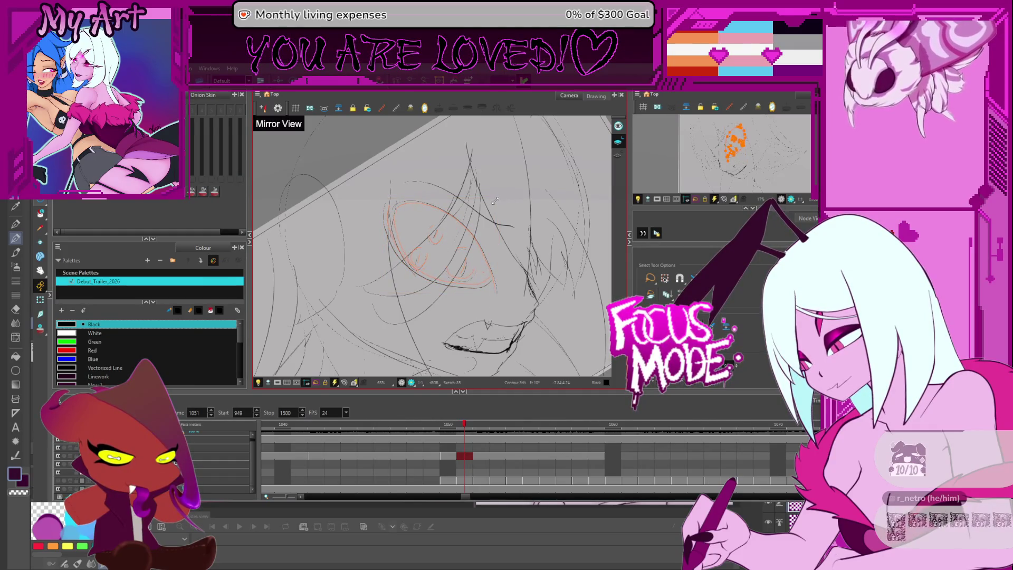
click(485, 231)
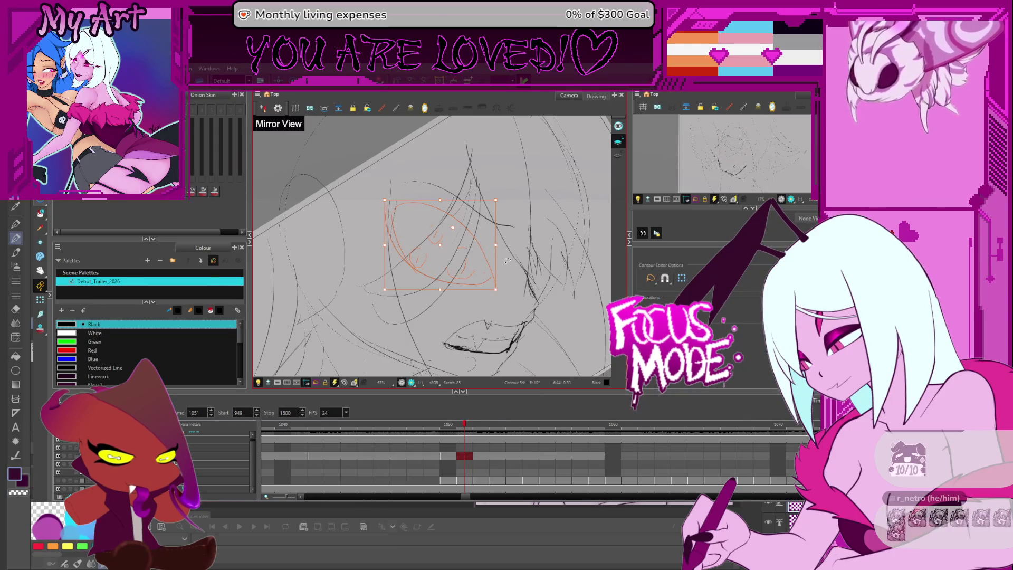
key(4)
key(2)
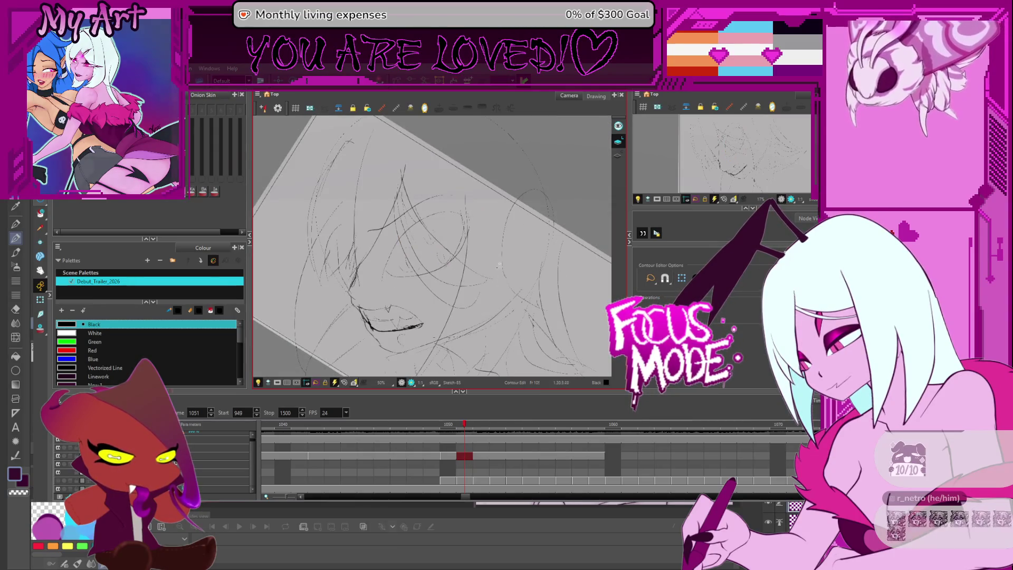
drag(390, 244, 411, 283)
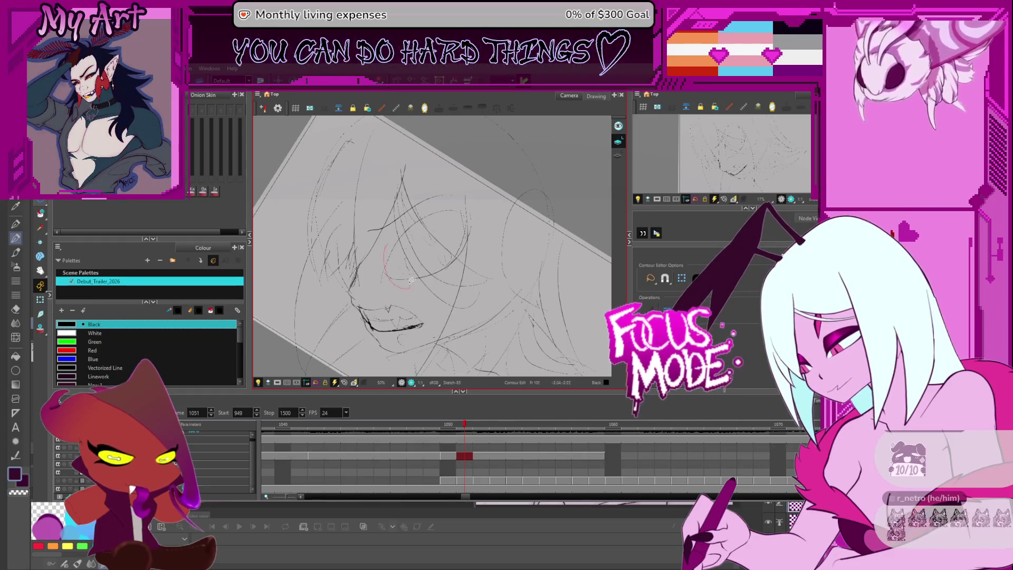
Stretch the eye outline taller by dragging its contour points, then deselect.
key(2)
key(2)
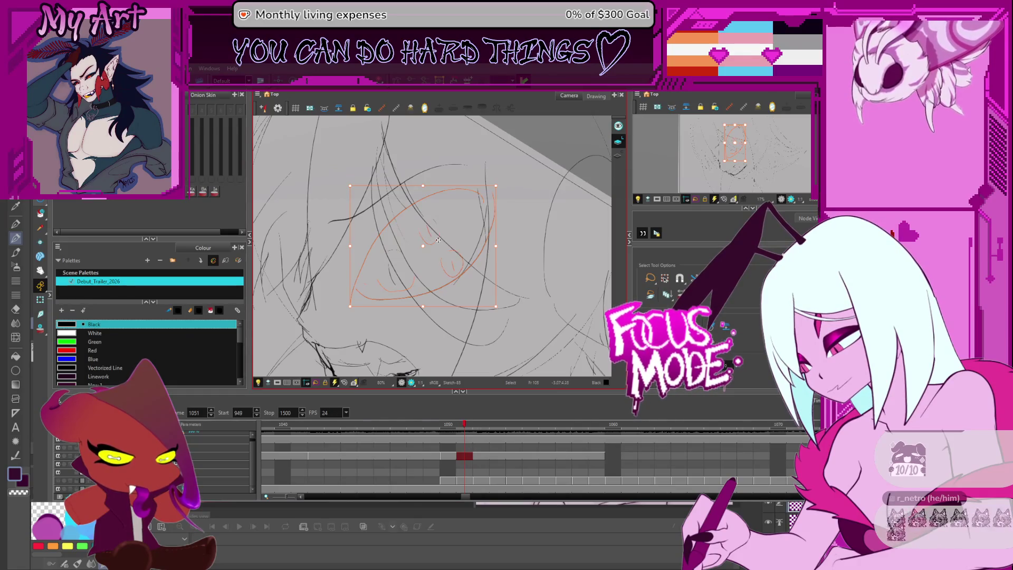
drag(436, 283, 436, 230)
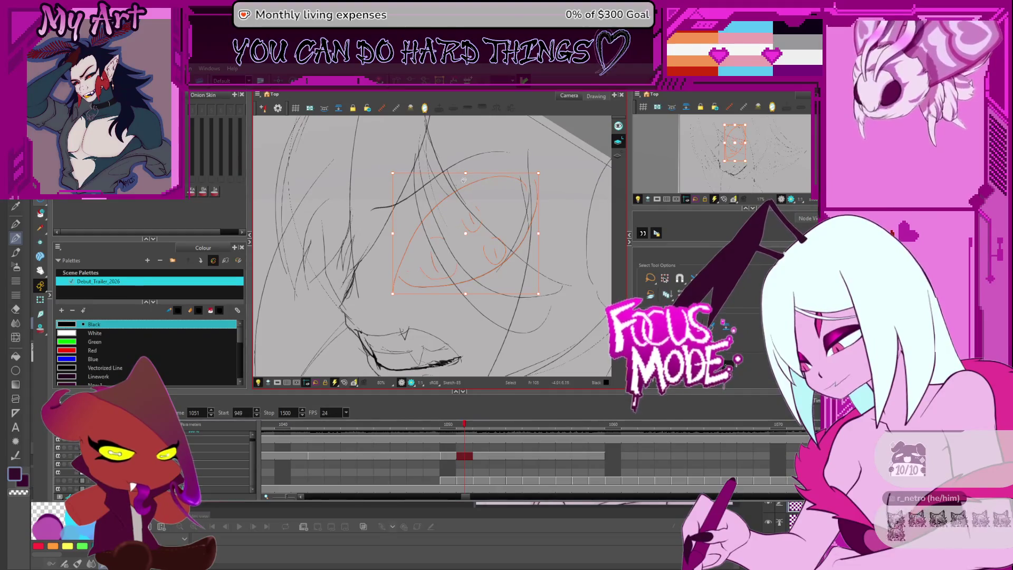
drag(441, 239, 456, 230)
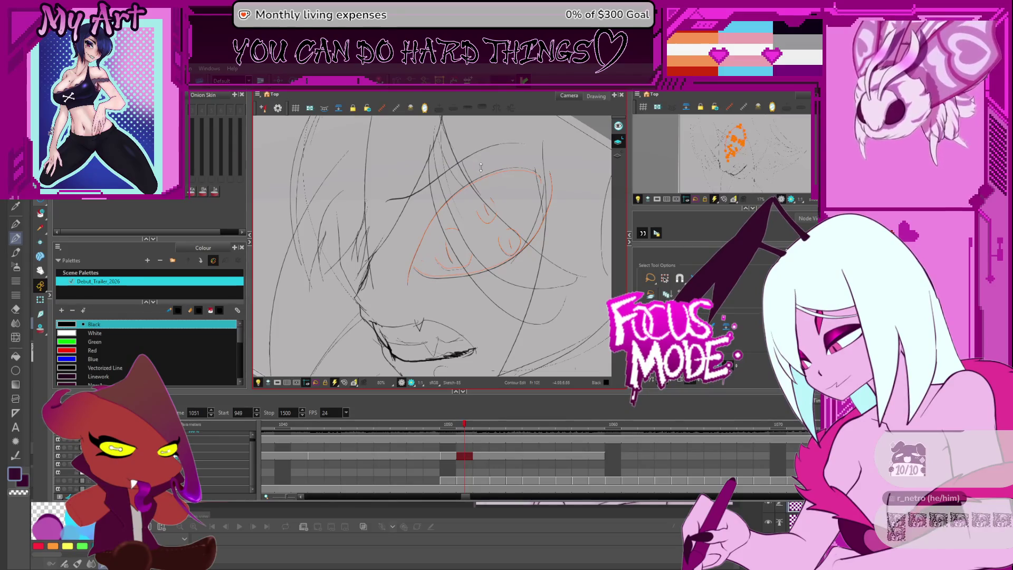
key(ctrl)
drag(527, 199, 535, 220)
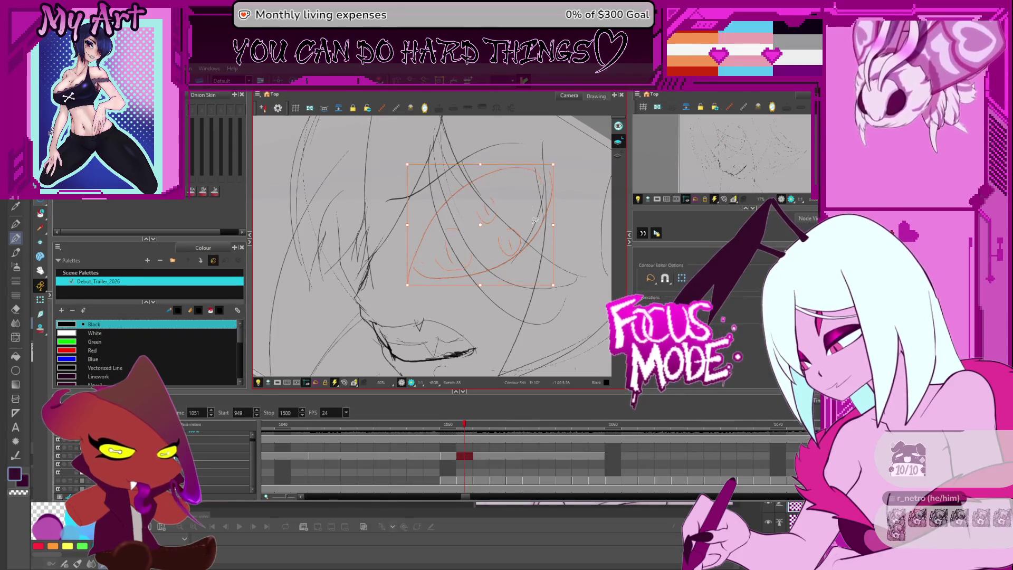
click(549, 167)
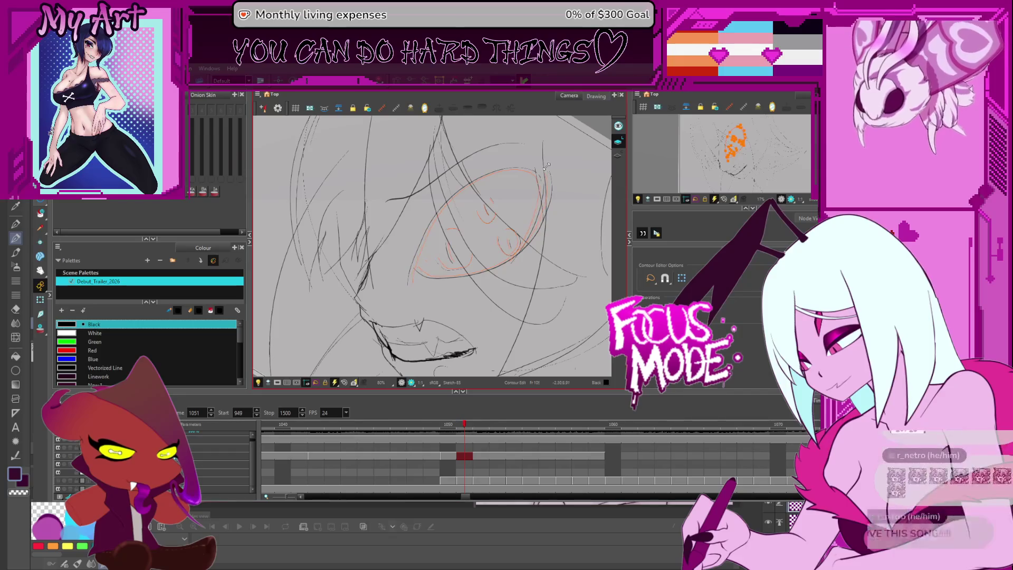
click(551, 168)
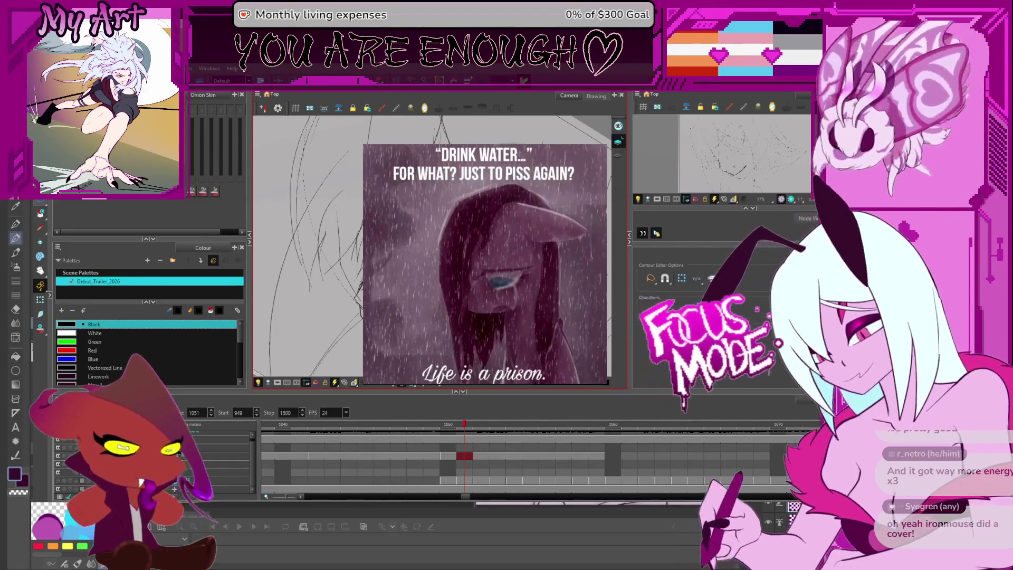
click(755, 270)
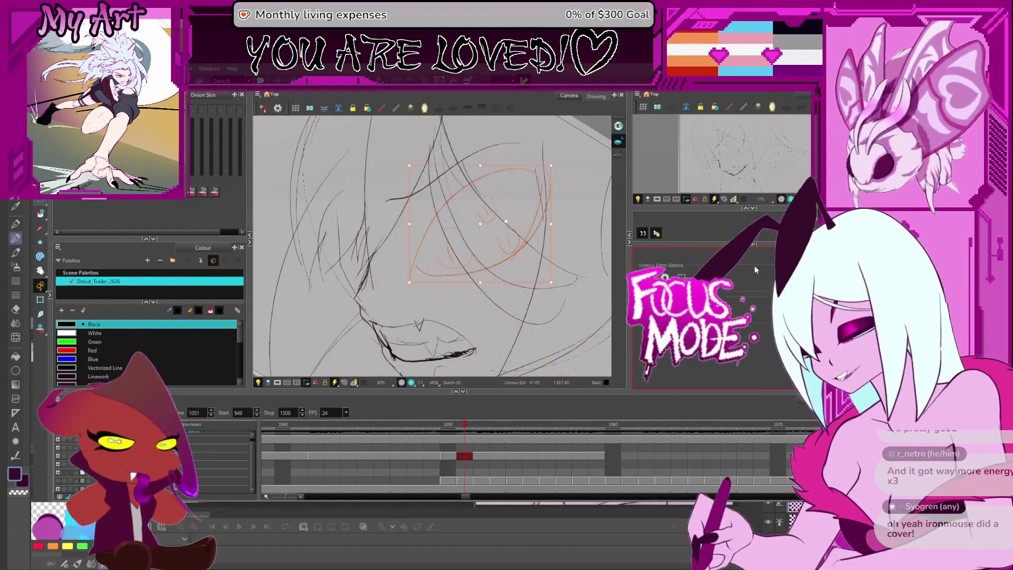
Rotate the canvas view and select the eye ellipse stroke.
scroll(585, 216, down, 2)
key(ctrl+alt+bracketright)
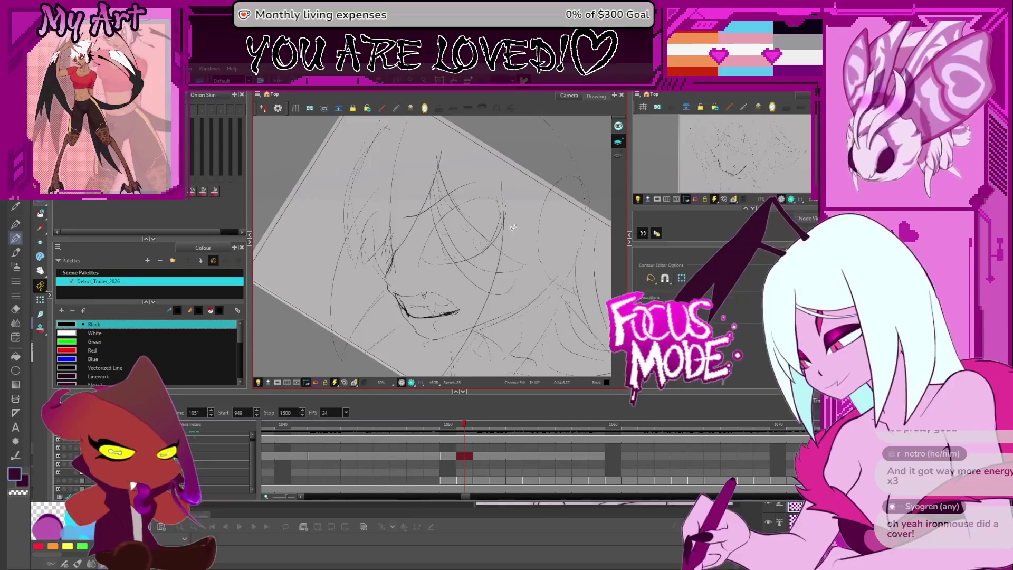
drag(539, 232, 512, 225)
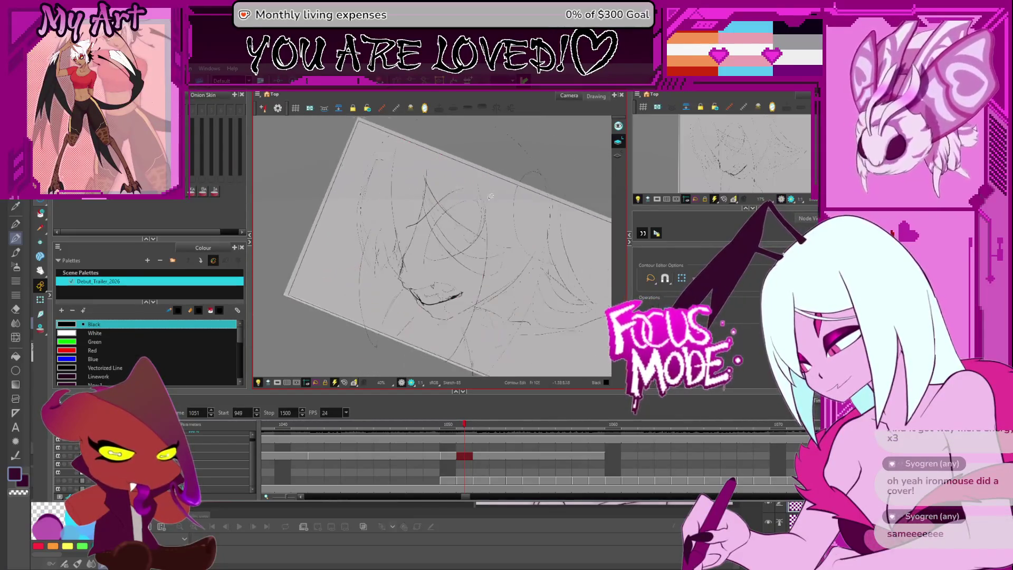
scroll(510, 226, down, 1)
scroll(544, 254, up, 2)
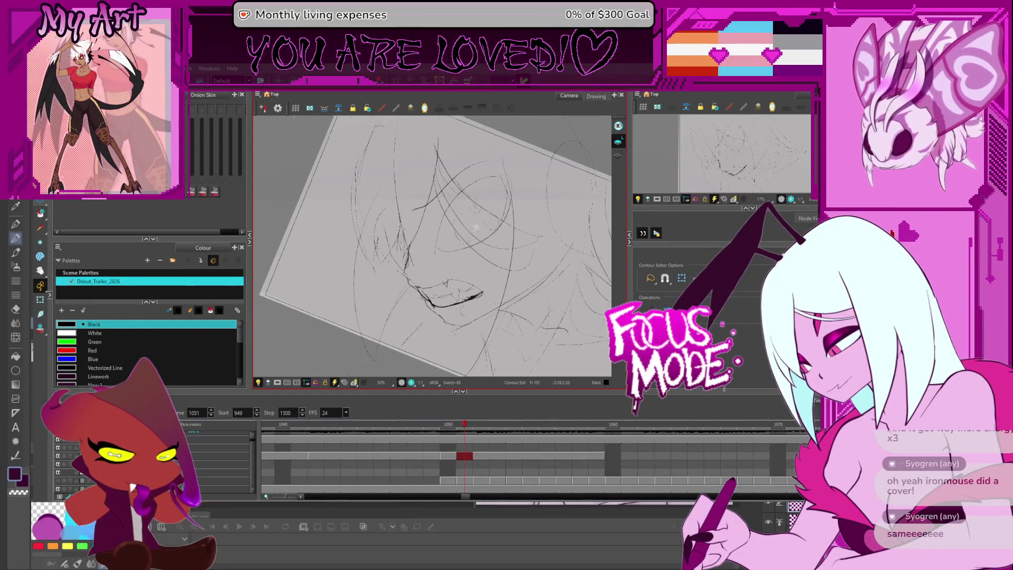
drag(542, 194, 475, 232)
key(alt+s)
click(434, 283)
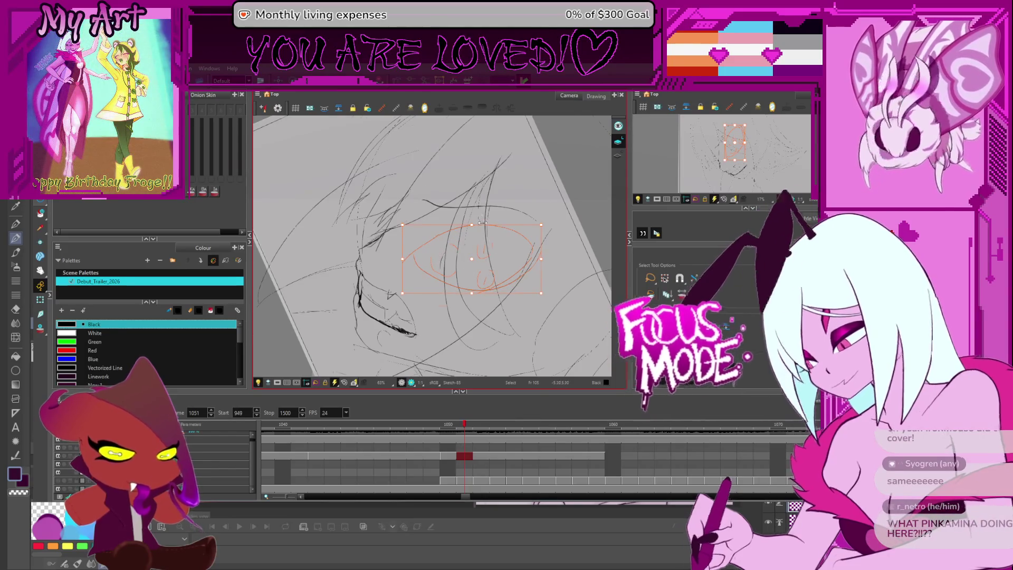
Edit the control points of the eye ellipse and the upper eyelid curve.
scroll(508, 233, up, 2)
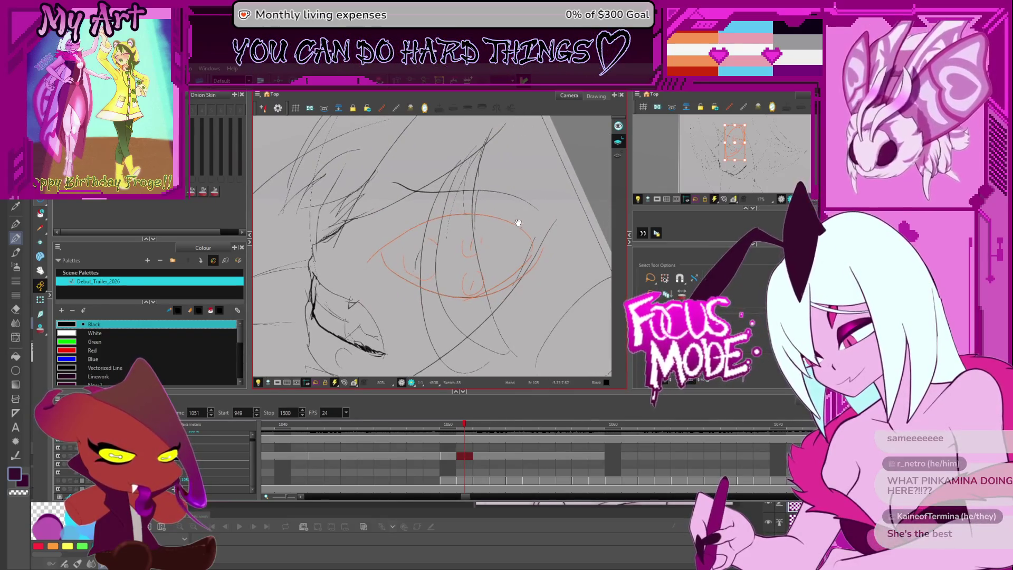
drag(521, 237, 532, 238)
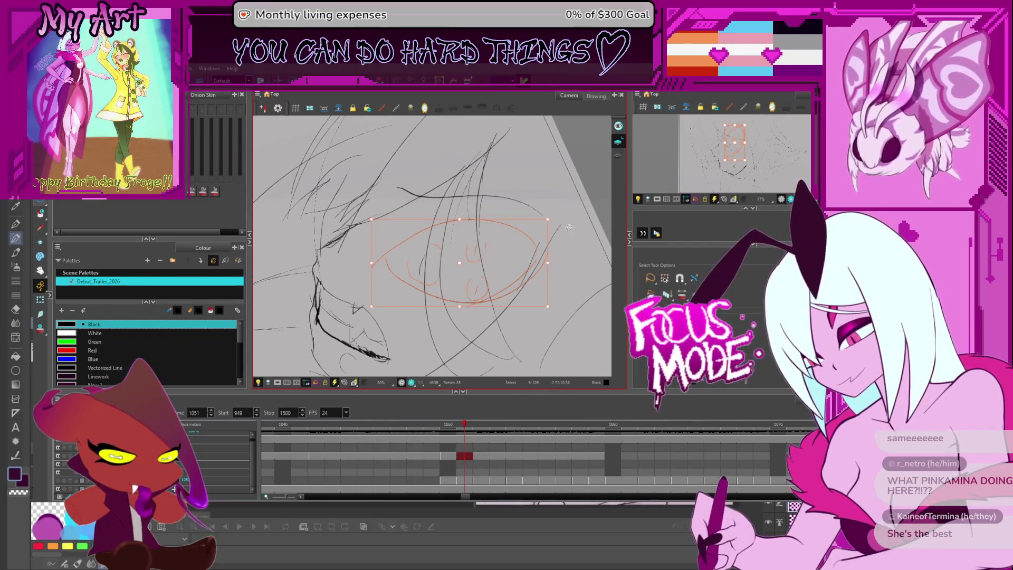
click(546, 221)
click(544, 220)
key(alt+s)
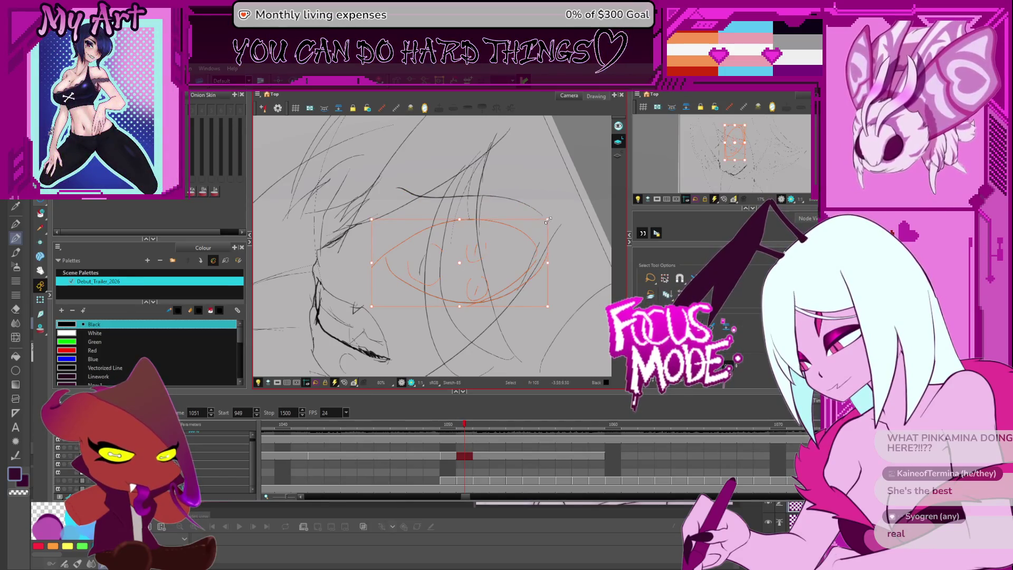
key(alt+q)
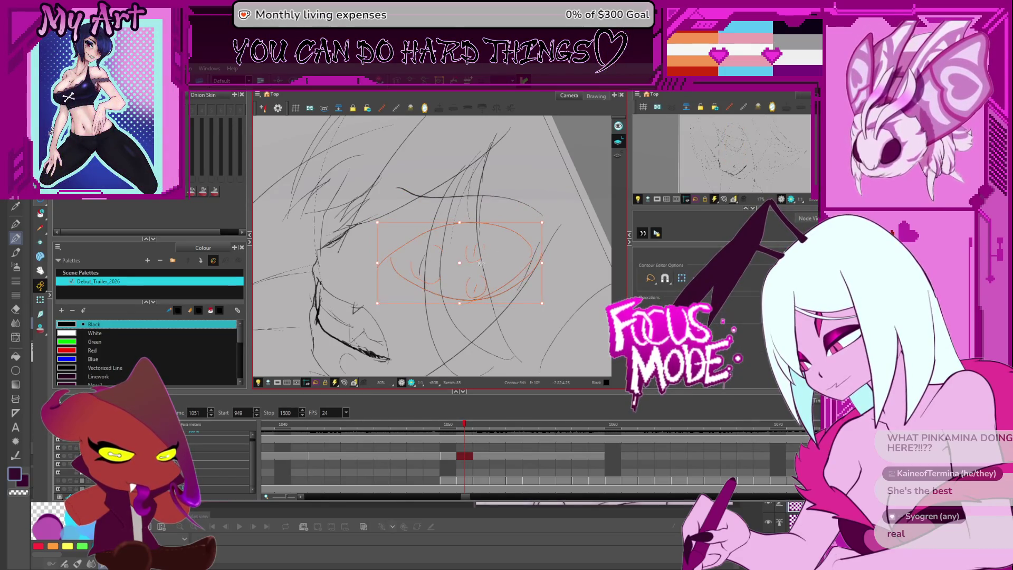
click(457, 263)
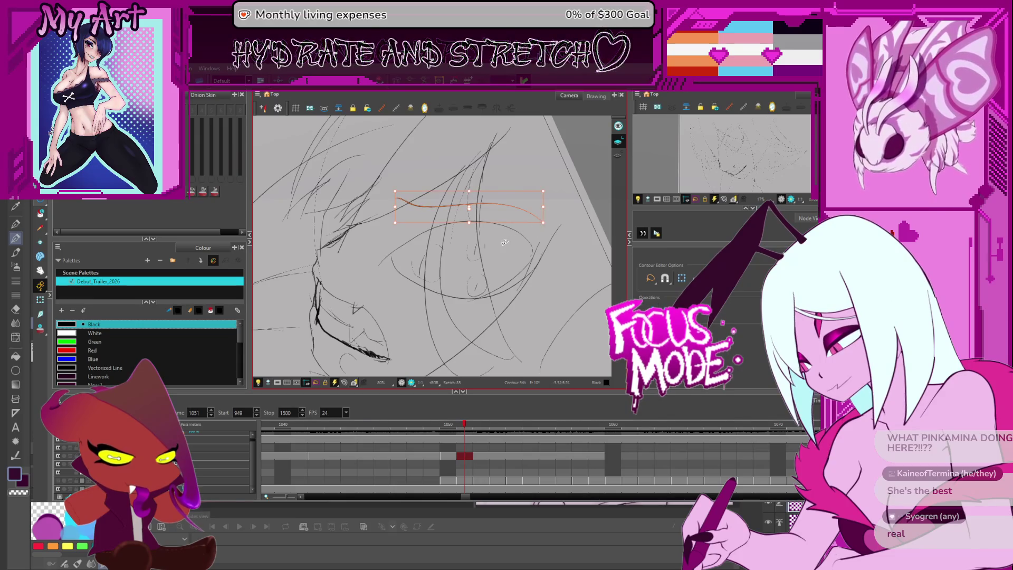
Toggle Mirror View on and off to check the face's proportions flipped.
key(4)
scroll(486, 256, down, 2)
mouse_move(486, 256)
mouse_down()
mouse_move(513, 181)
mouse_move(534, 165)
mouse_move(564, 232)
mouse_move(554, 290)
mouse_up()
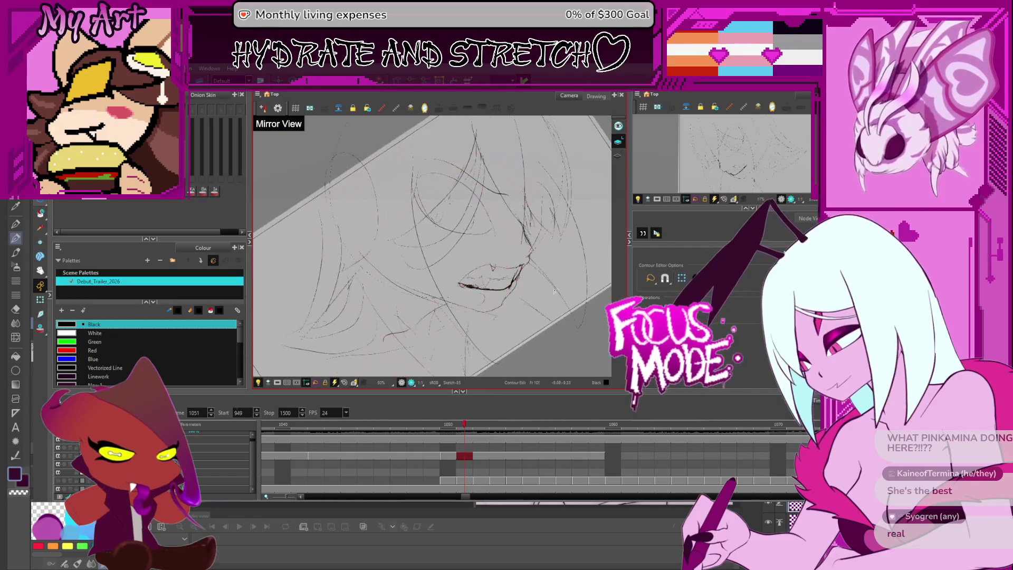
key(4)
mouse_move(498, 220)
mouse_down()
mouse_move(486, 221)
mouse_move(481, 263)
mouse_up()
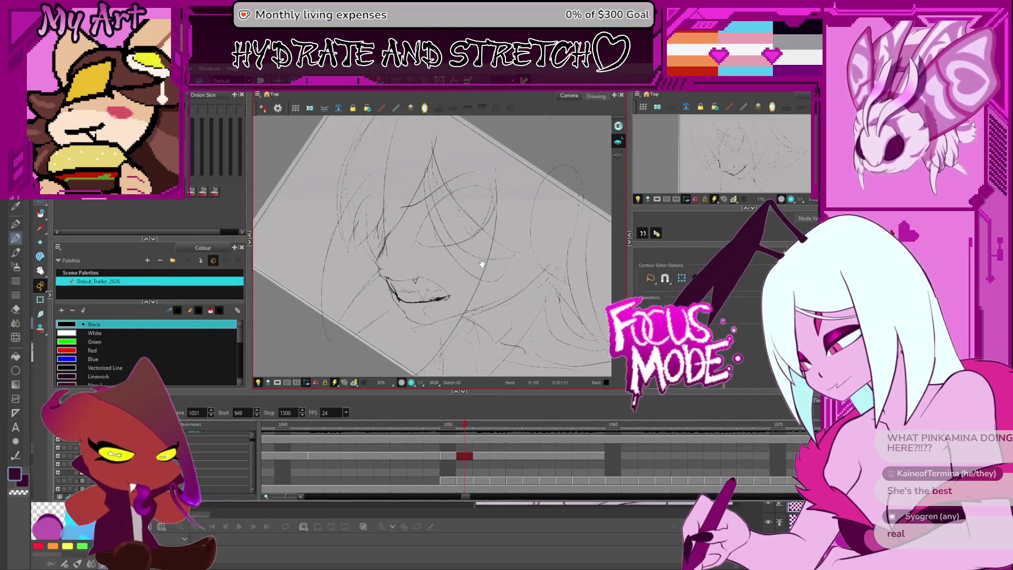
key(alt+s)
scroll(451, 298, down, 1)
scroll(453, 293, up, 2)
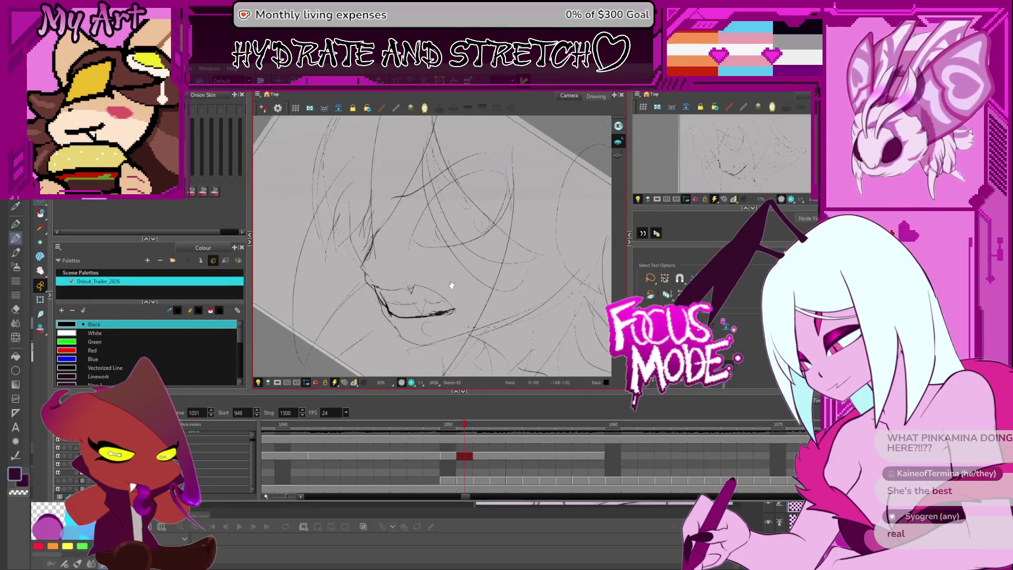
key(4)
mouse_move(426, 280)
mouse_down()
mouse_move(448, 266)
mouse_move(407, 287)
mouse_move(397, 254)
mouse_up()
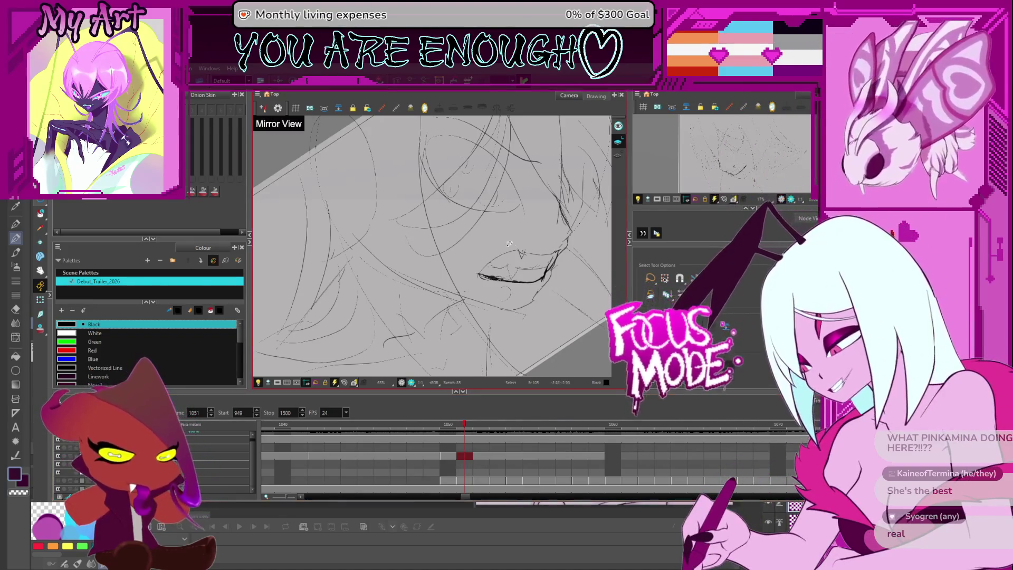
Select the large head arc and move the view toward the jaw.
mouse_move(520, 232)
mouse_down()
mouse_move(532, 235)
mouse_move(526, 258)
mouse_up()
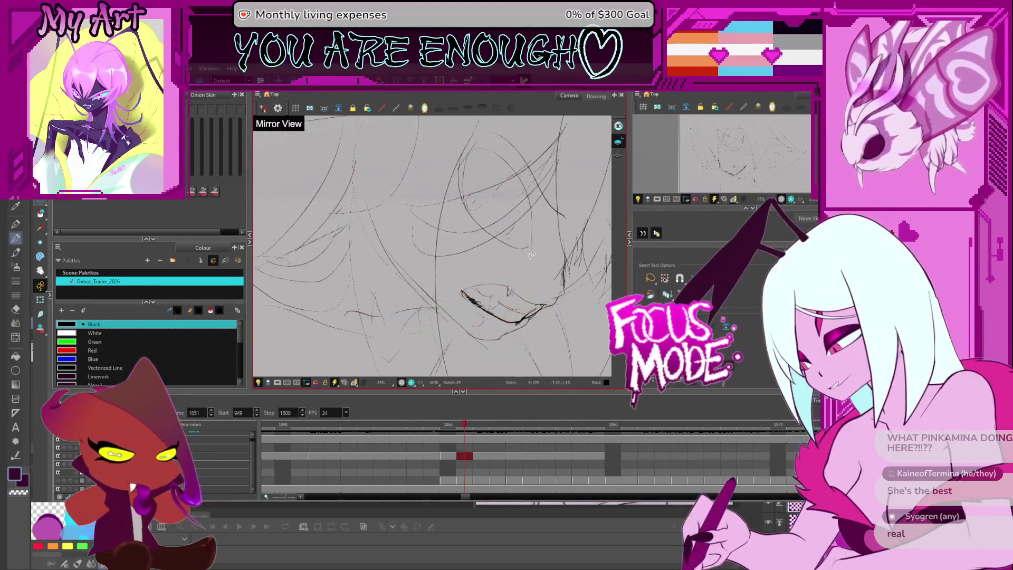
click(401, 258)
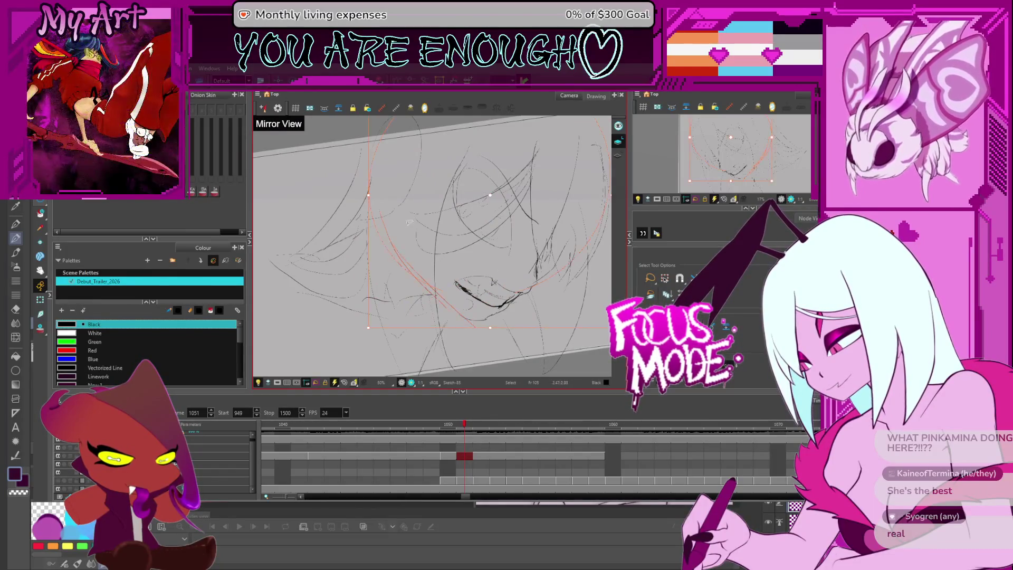
drag(404, 212, 441, 168)
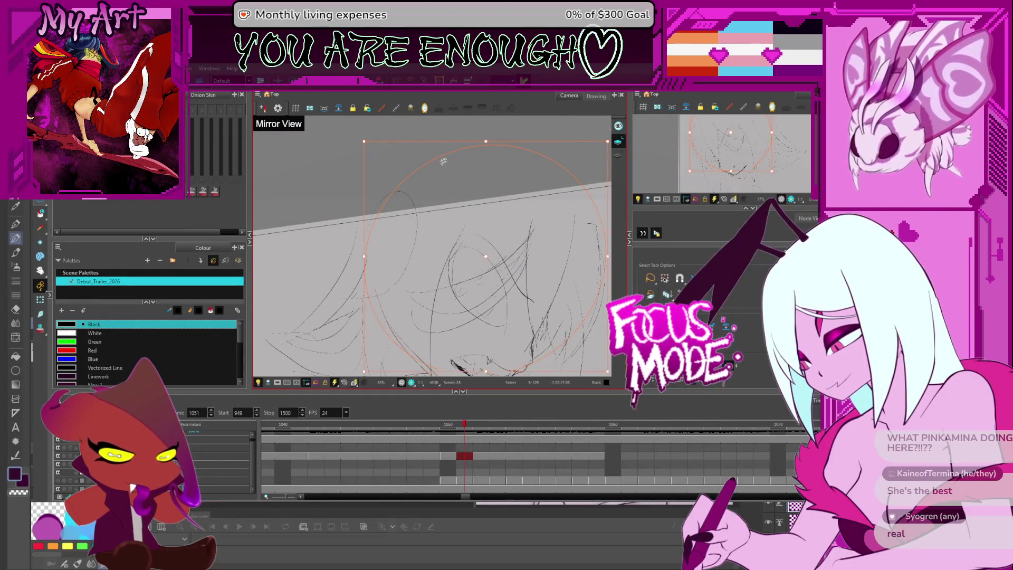
drag(438, 239, 430, 183)
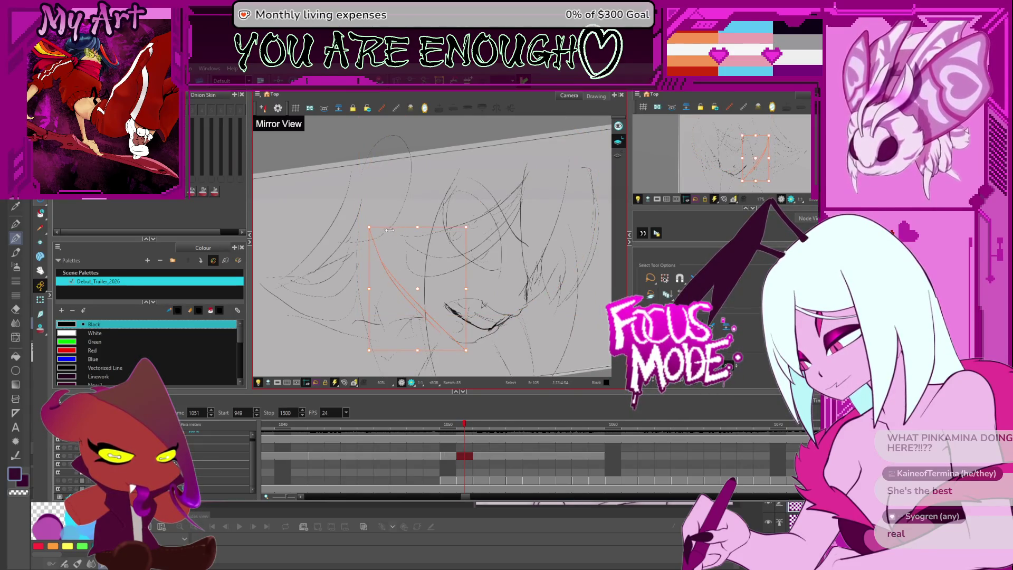
drag(404, 265, 410, 288)
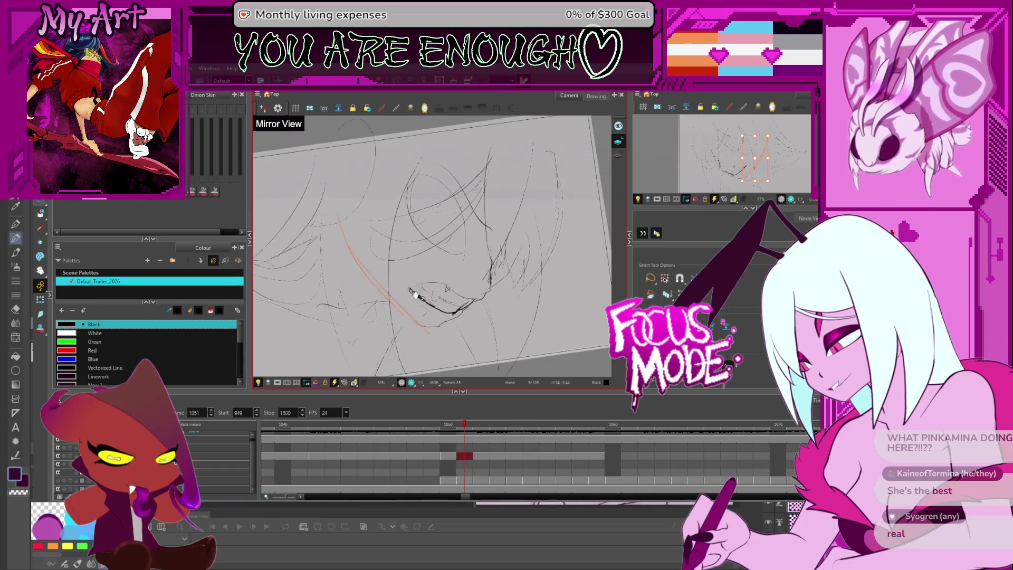
scroll(444, 334, up, 3)
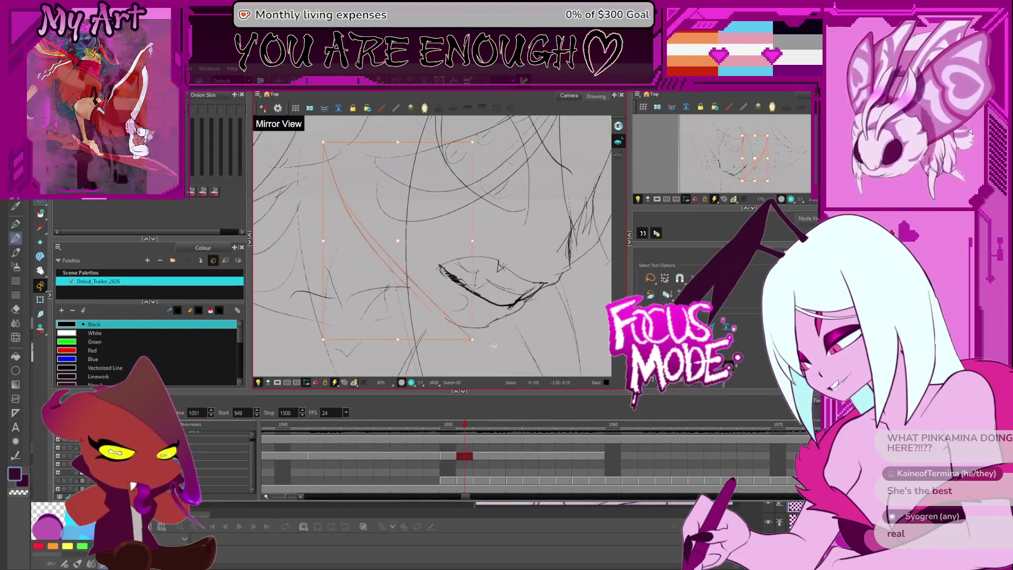
Switch to the Cutter tool and rotate the view to line up the jaw beside the mouth.
key(alt+t)
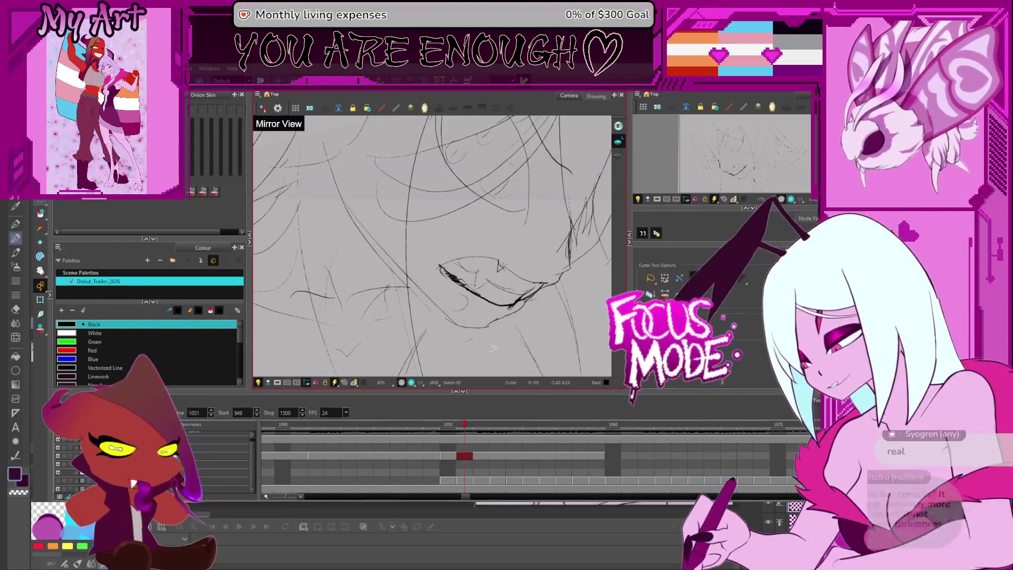
mouse_move(472, 342)
mouse_down()
mouse_move(497, 309)
mouse_move(495, 289)
mouse_up()
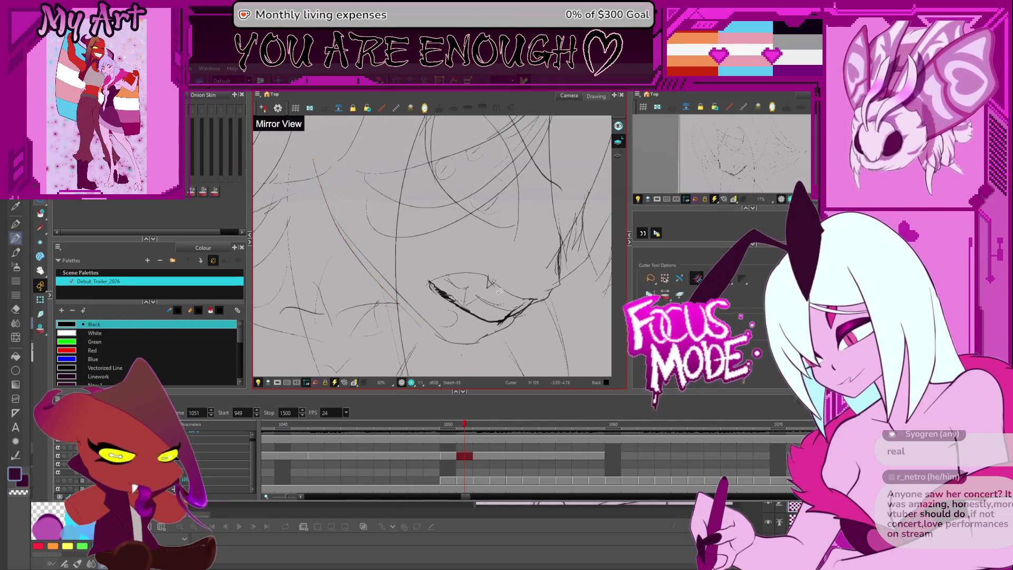
key(c)
key(c)
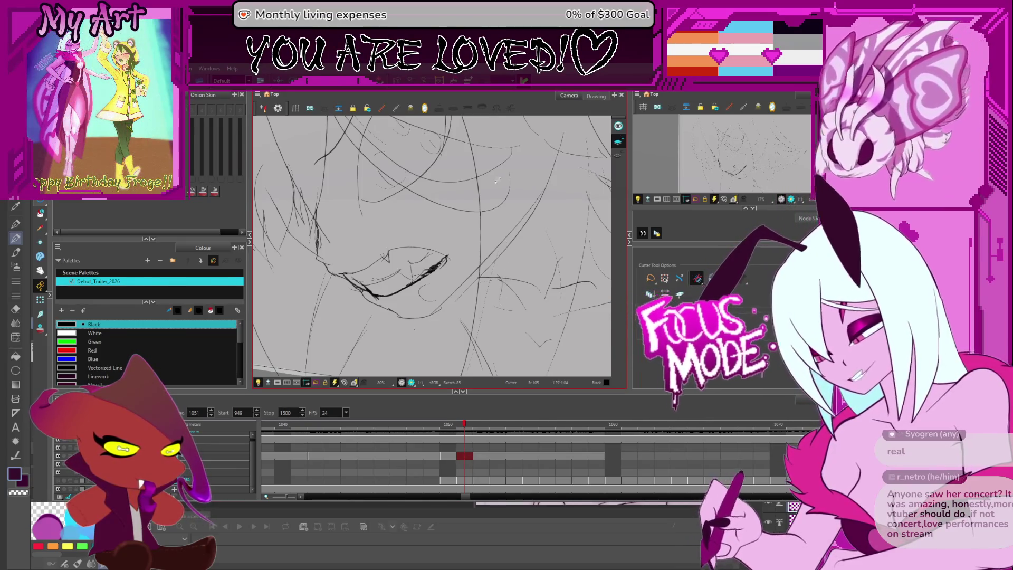
scroll(497, 185, down, 3)
scroll(554, 287, up, 3)
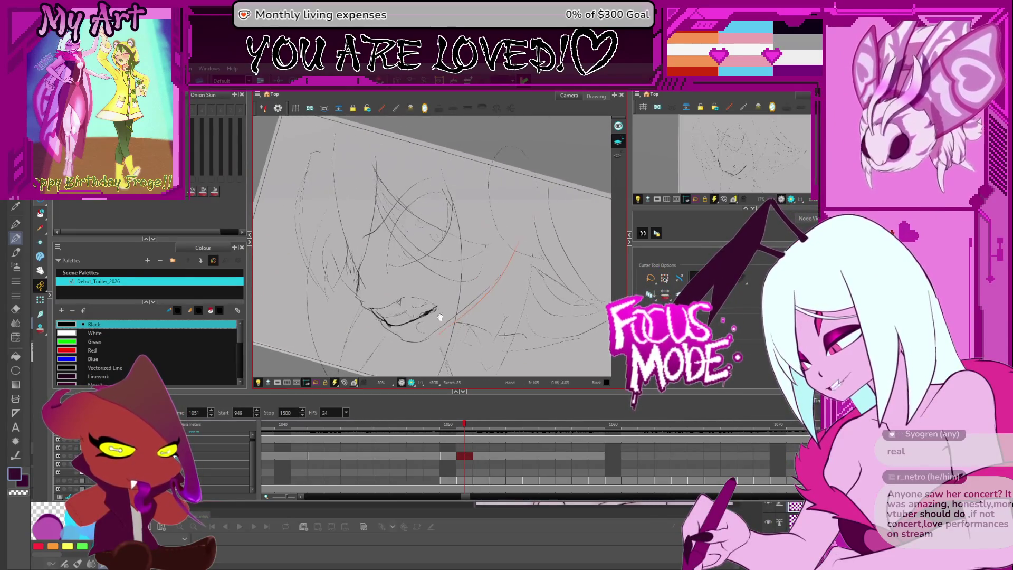
drag(441, 321, 442, 348)
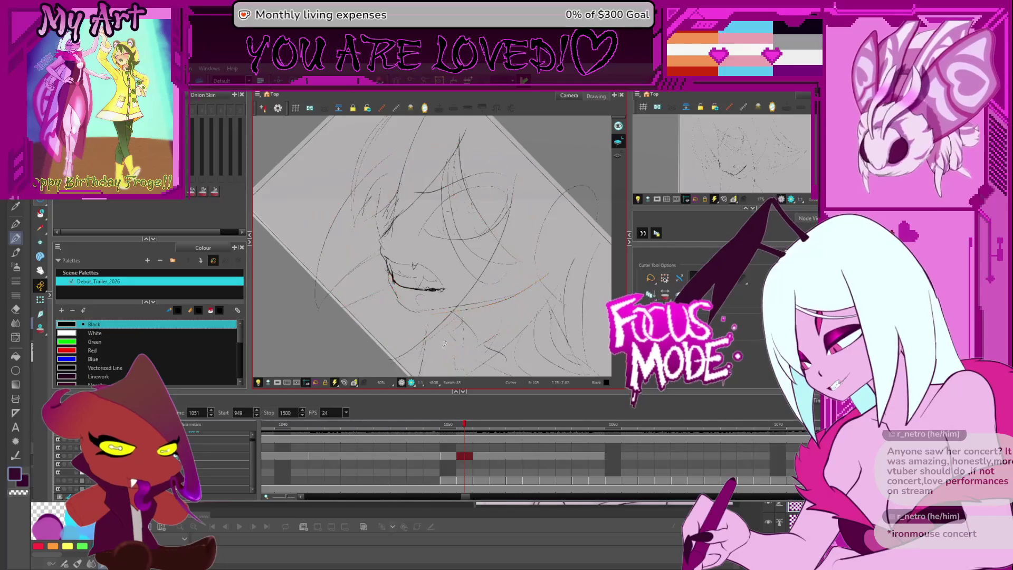
scroll(434, 285, up, 4)
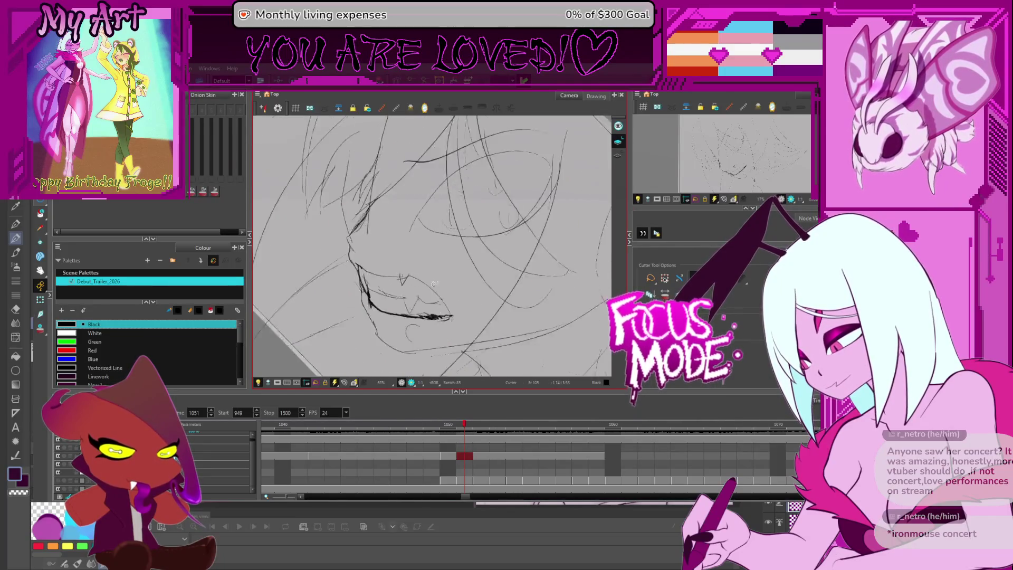
Select the mouth stroke in the Contour Editor, rotate the view to align the lower lip, then deselect.
key(alt+q)
click(401, 314)
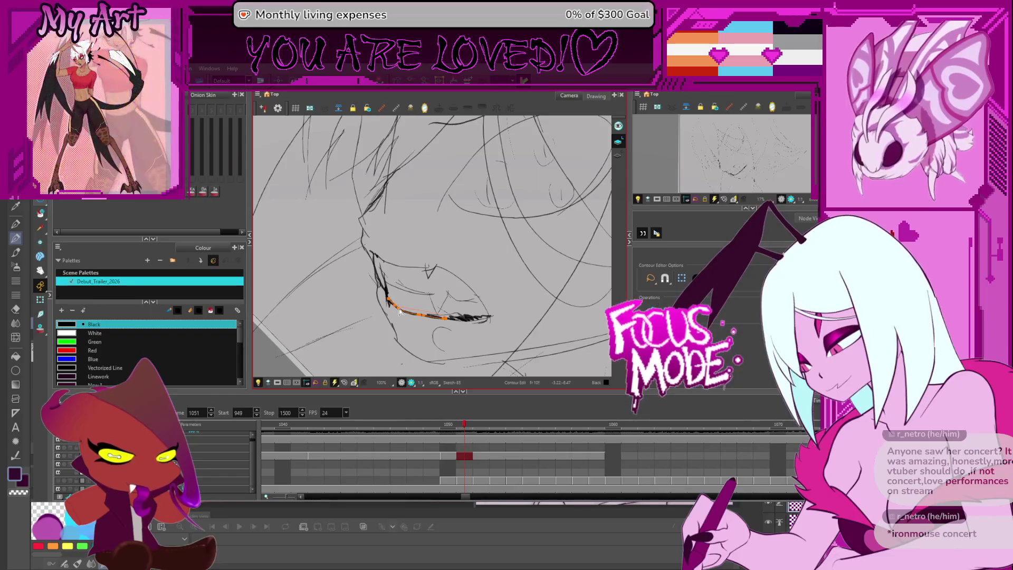
scroll(421, 316, down, 3)
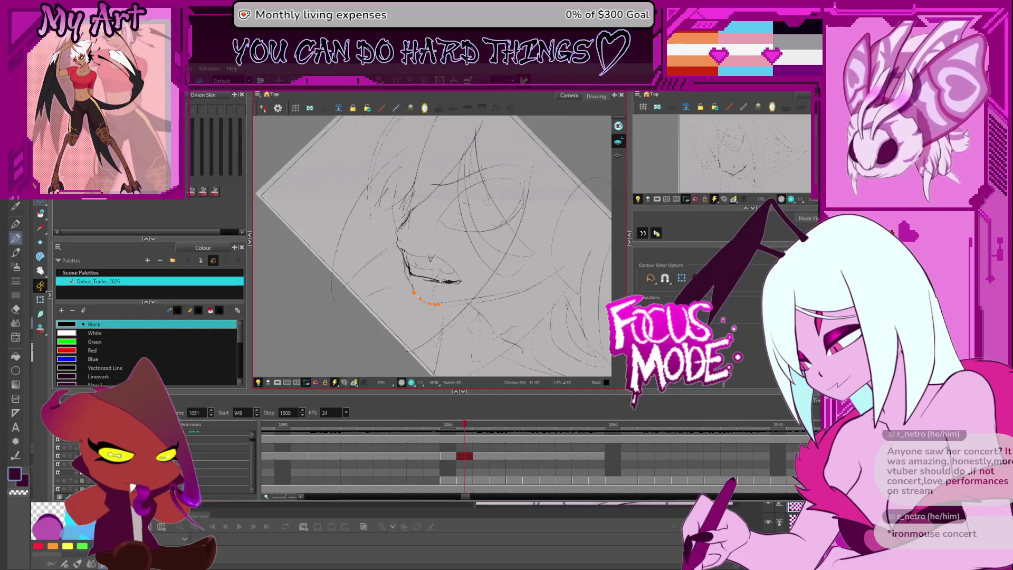
scroll(433, 306, up, 3)
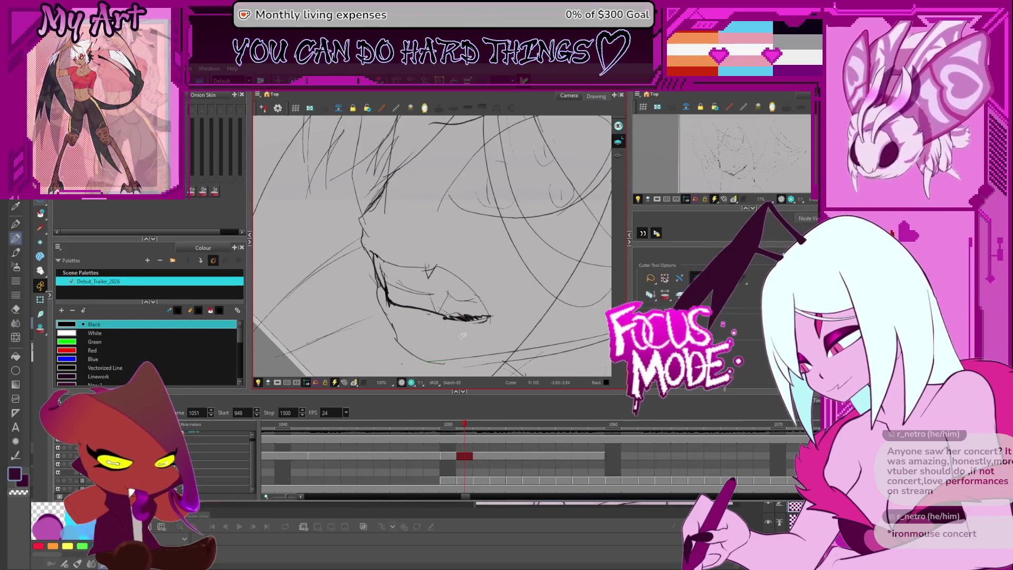
mouse_move(432, 347)
mouse_down()
mouse_move(511, 221)
mouse_move(548, 252)
mouse_up()
mouse_move(515, 238)
mouse_down()
mouse_move(472, 265)
mouse_move(477, 255)
mouse_move(427, 253)
mouse_up()
click(433, 241)
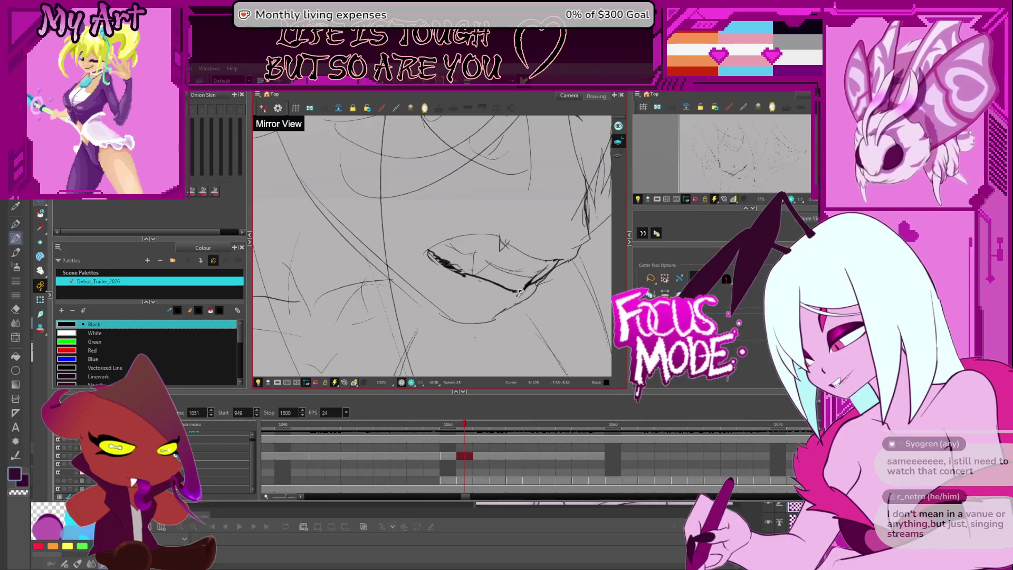
Pick a piece of the mouth line, then select the lower lip stroke in the Contour Editor.
drag(515, 297, 517, 294)
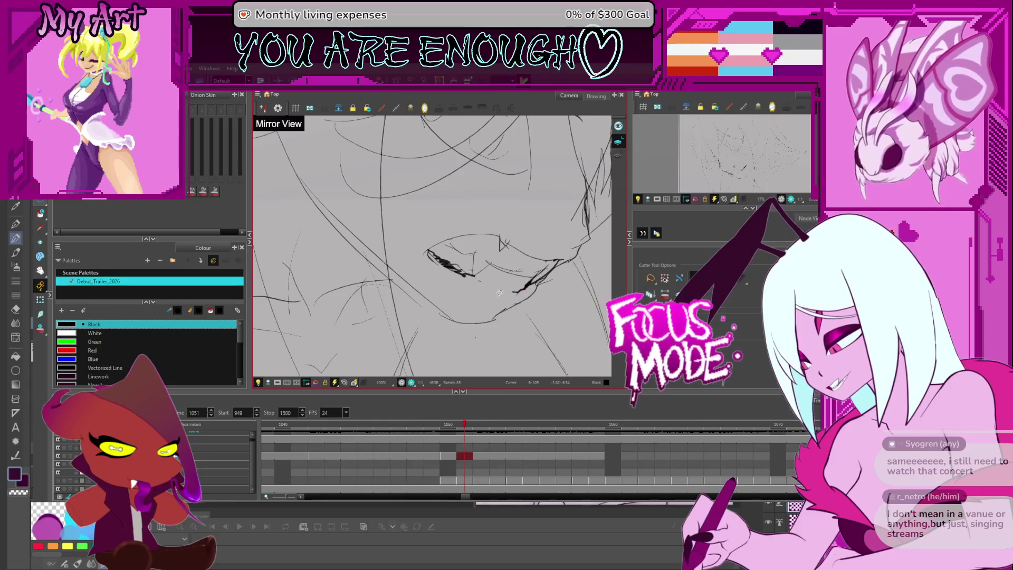
scroll(501, 280, down, 1)
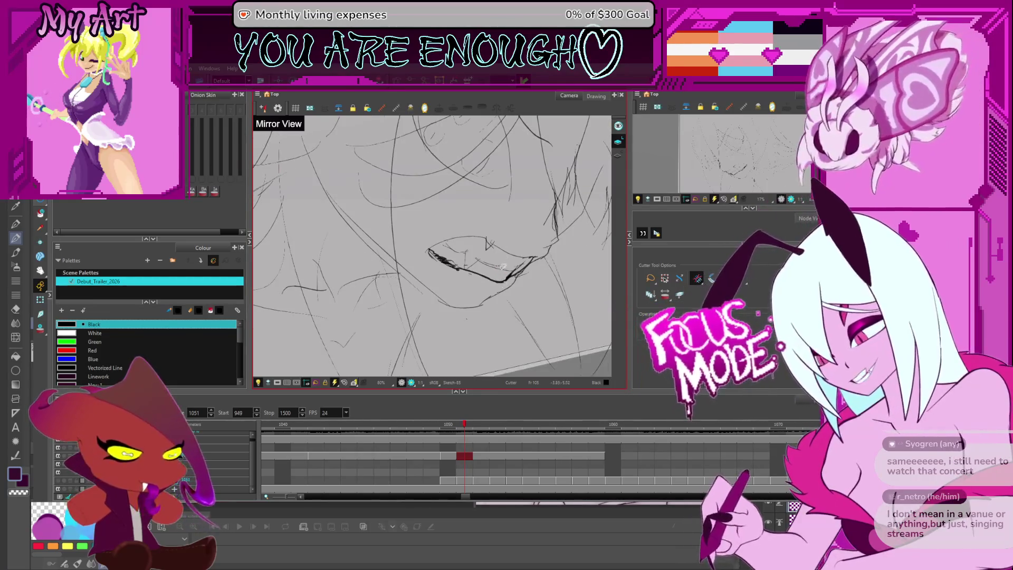
scroll(503, 267, down, 3)
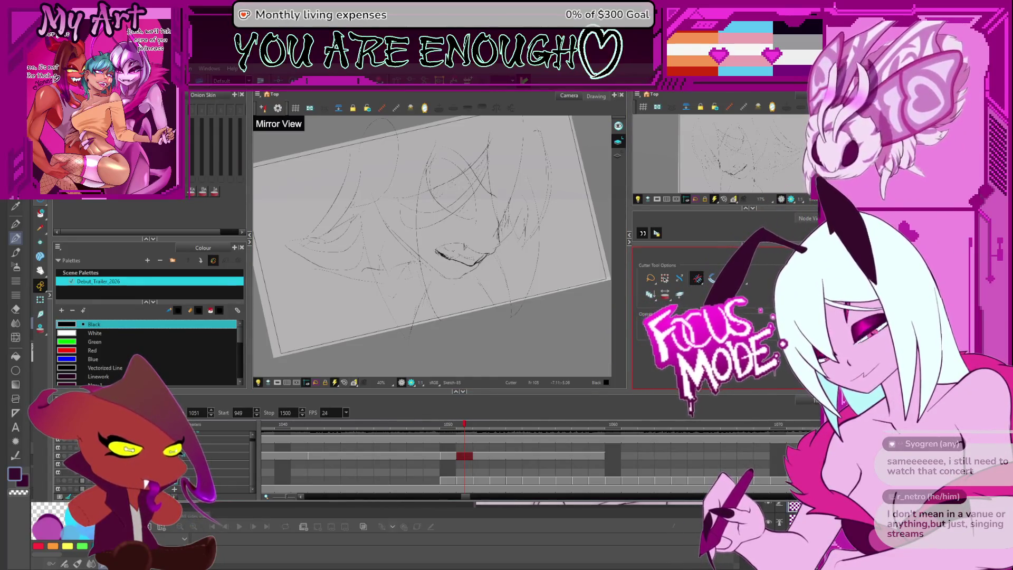
scroll(470, 279, up, 1)
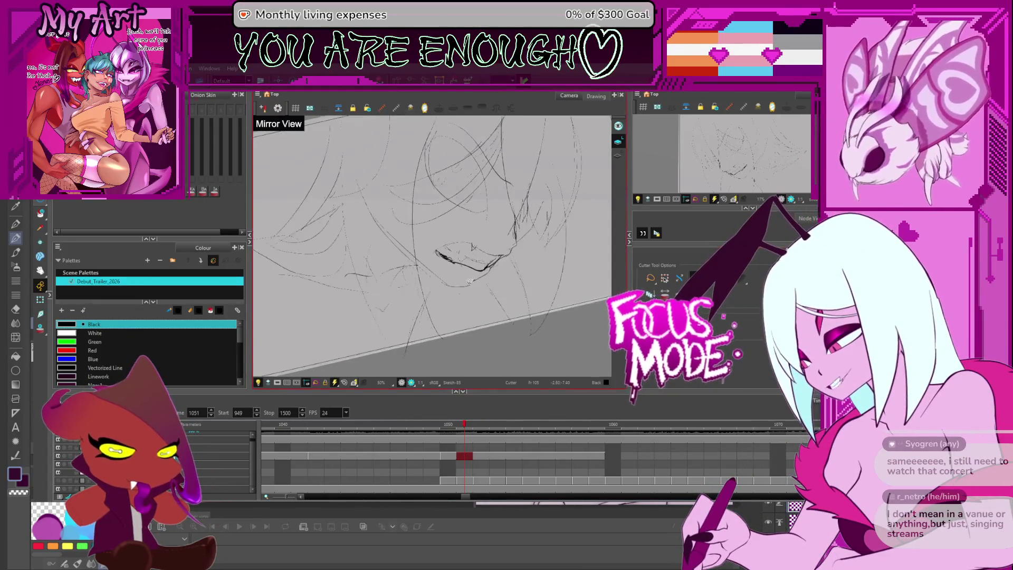
scroll(470, 279, up, 2)
key(alt+q)
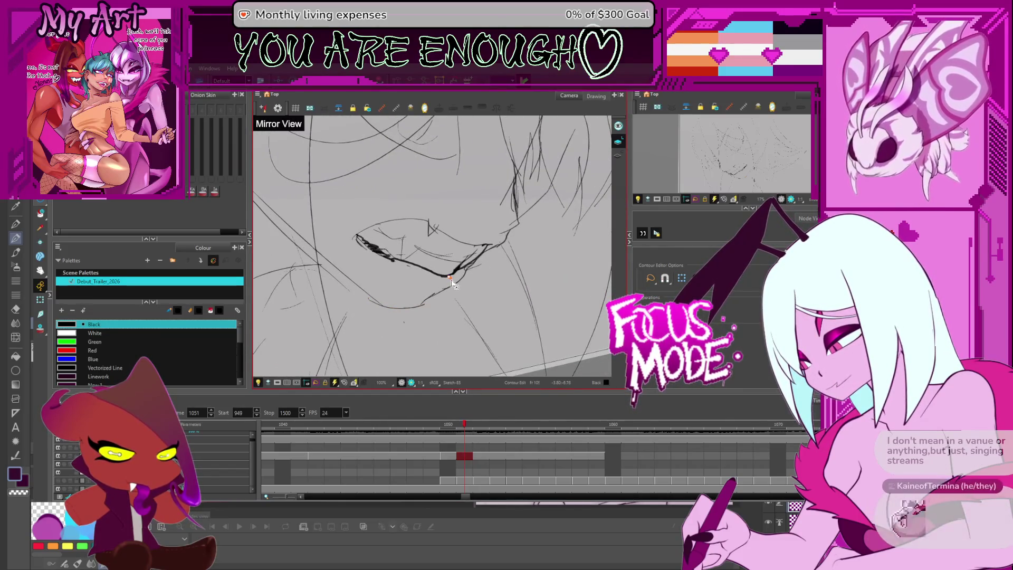
scroll(454, 283, up, 2)
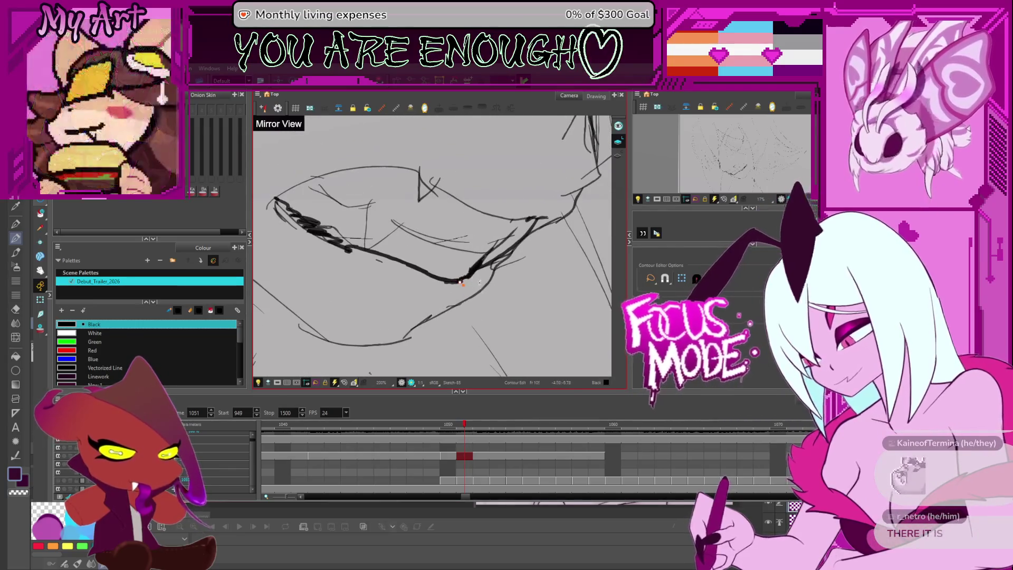
click(467, 290)
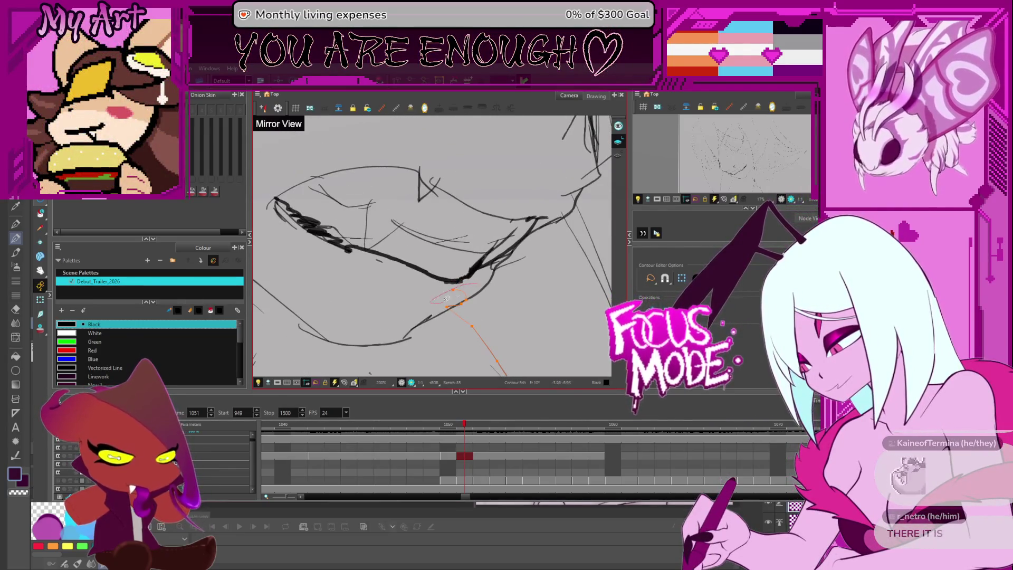
Adjust the selection across the lip strokes, then deselect and zoom out to the whole face.
scroll(455, 282, down, 3)
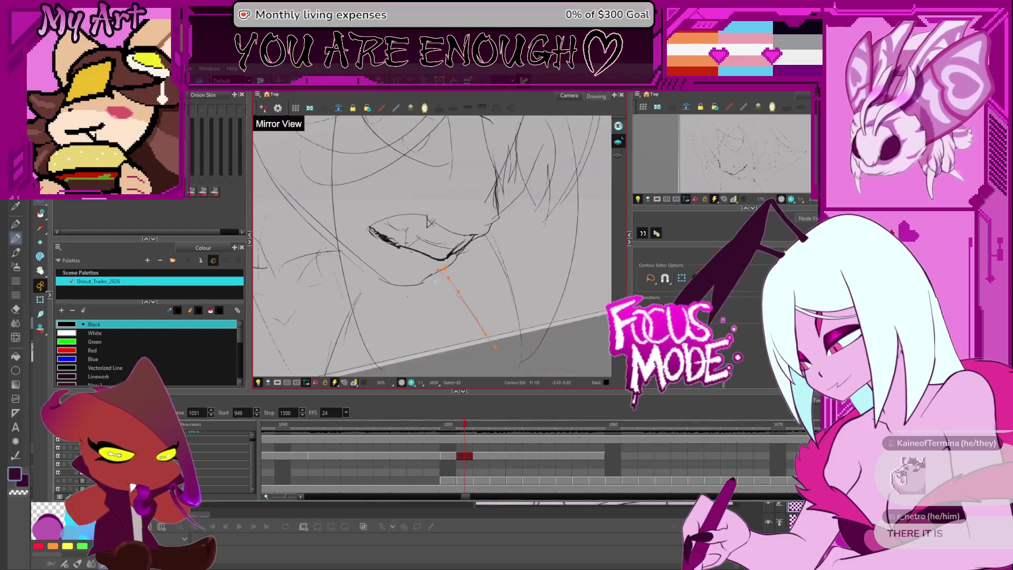
drag(406, 284, 433, 303)
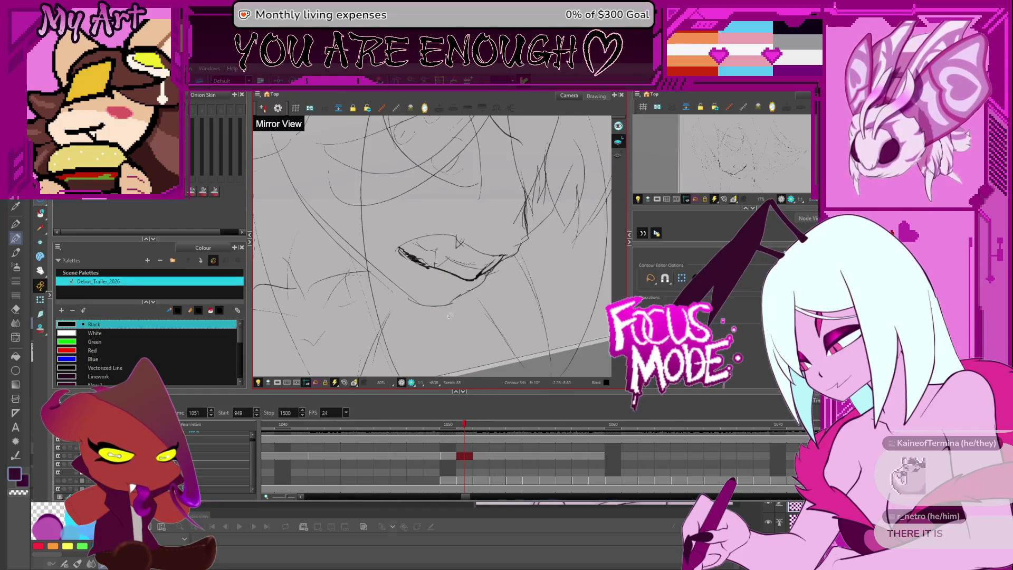
scroll(451, 317, up, 3)
mouse_move(495, 306)
mouse_down()
mouse_move(467, 287)
mouse_move(485, 291)
mouse_up()
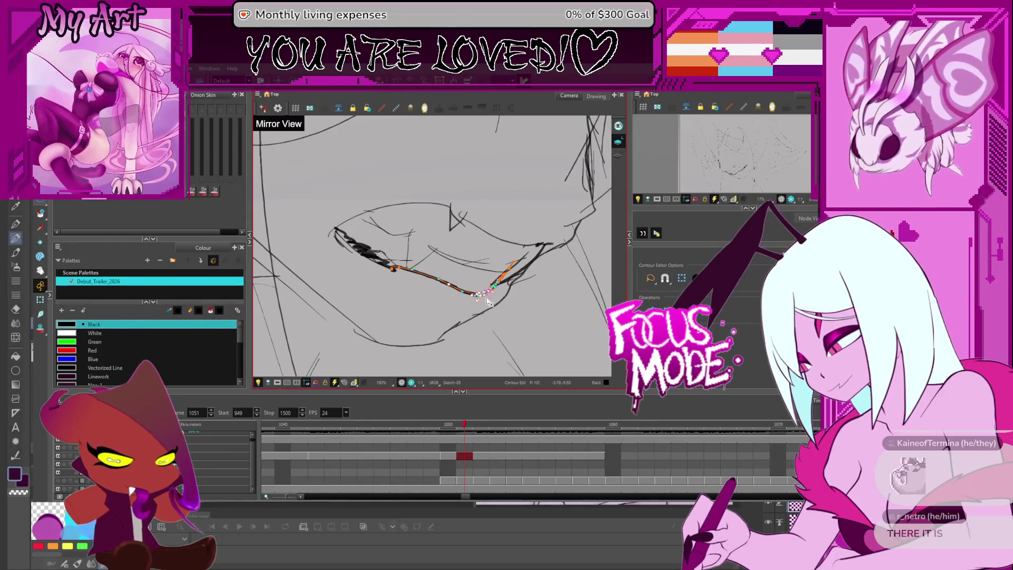
click(455, 289)
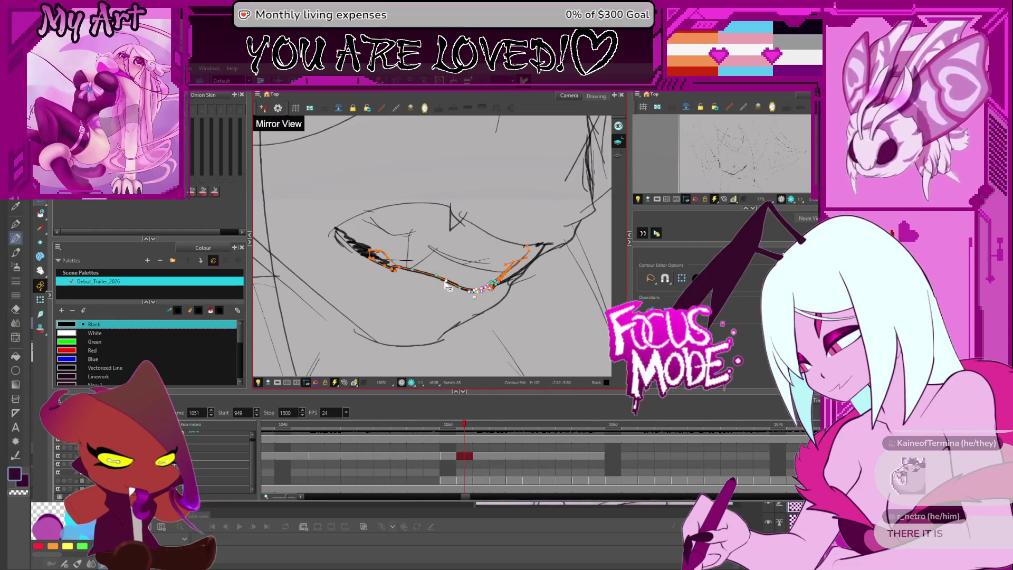
click(443, 287)
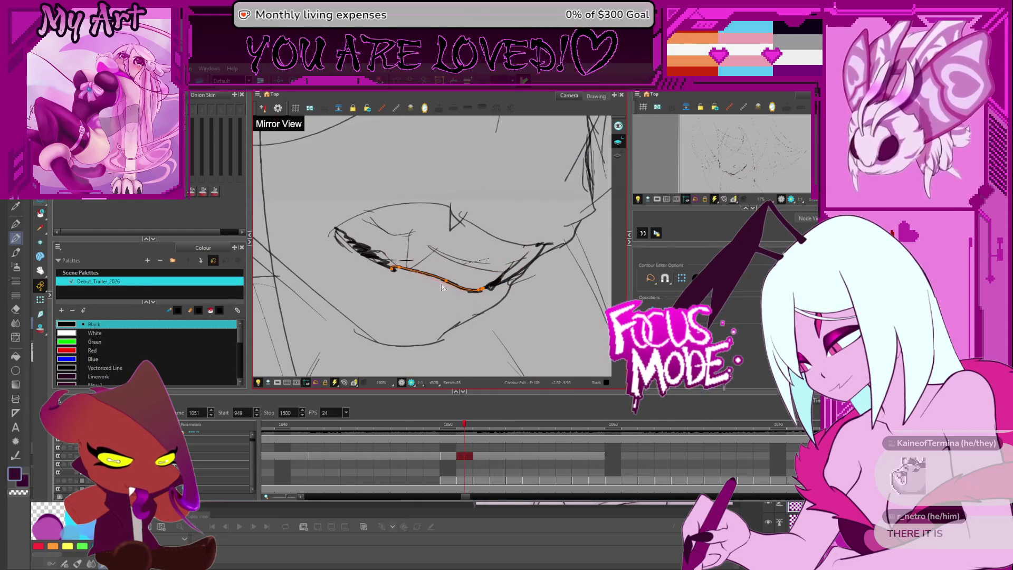
click(443, 290)
scroll(443, 290, down, 3)
drag(461, 272, 483, 309)
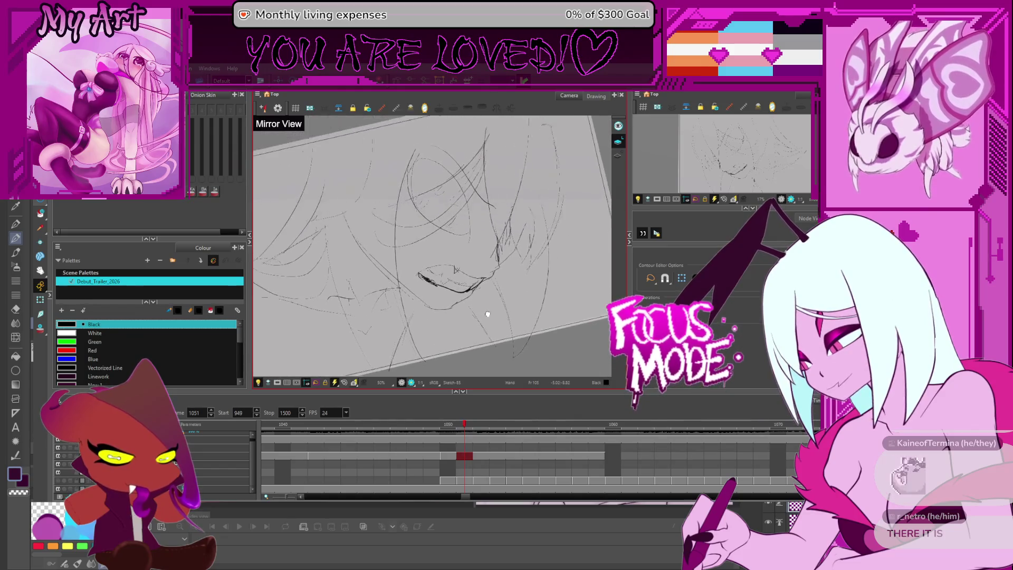
Turn off Mirror View and reposition the canvas on the face.
key(4)
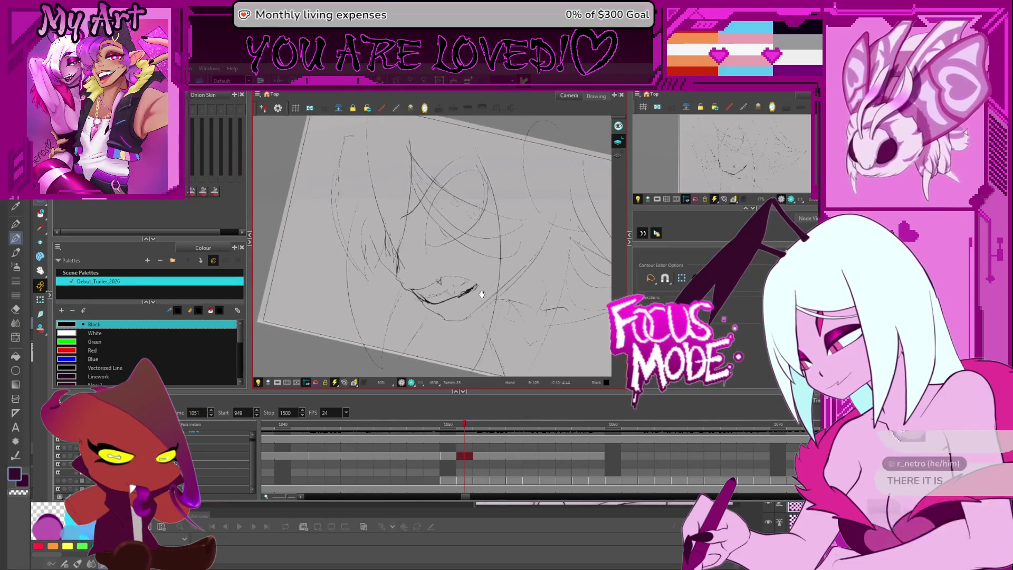
scroll(502, 280, up, 2)
mouse_move(453, 270)
mouse_down()
mouse_move(507, 262)
mouse_move(486, 227)
mouse_up()
scroll(480, 222, down, 3)
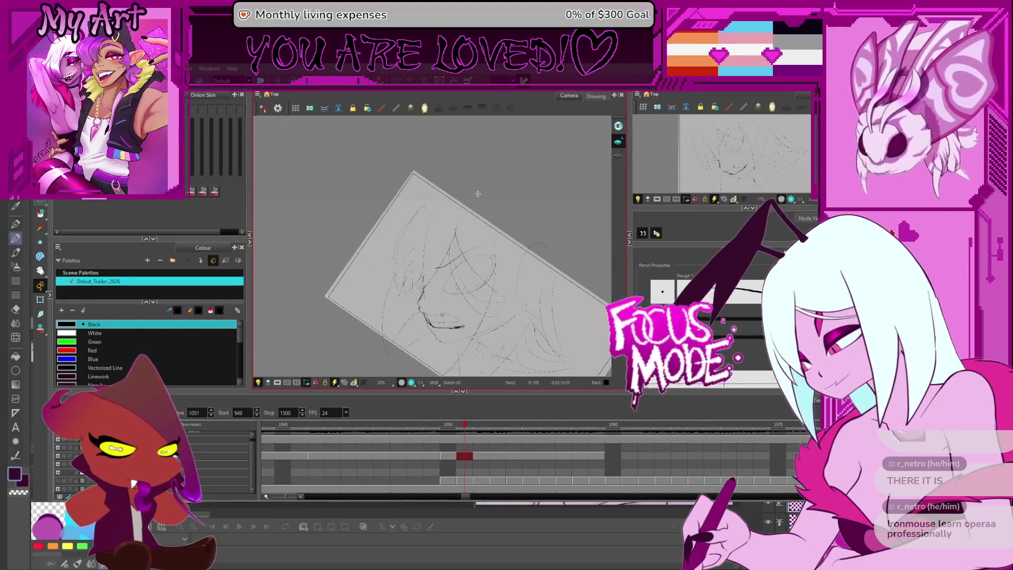
scroll(476, 214, up, 2)
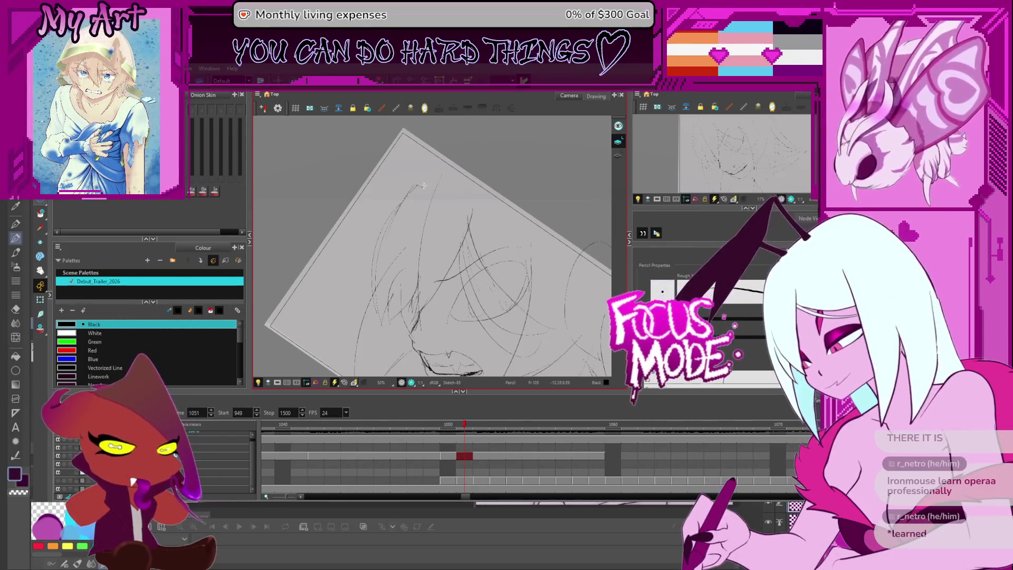
Sketch a trial stroke and a lower jaw pencil line below the mouth, undoing both.
drag(393, 221, 434, 167)
key(ctrl+z)
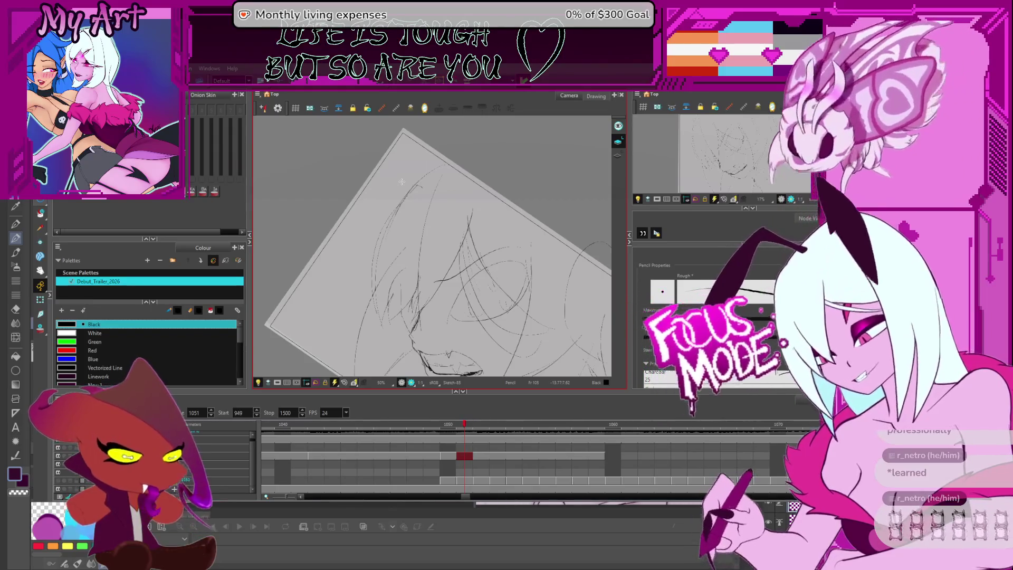
drag(494, 234, 440, 176)
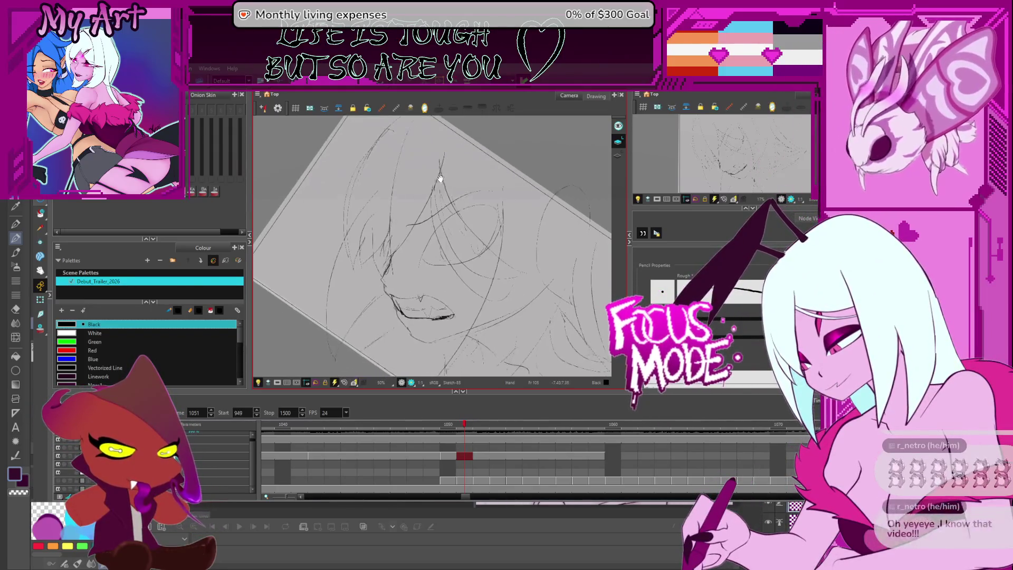
mouse_move(459, 261)
mouse_down()
mouse_move(462, 206)
mouse_move(459, 251)
mouse_up()
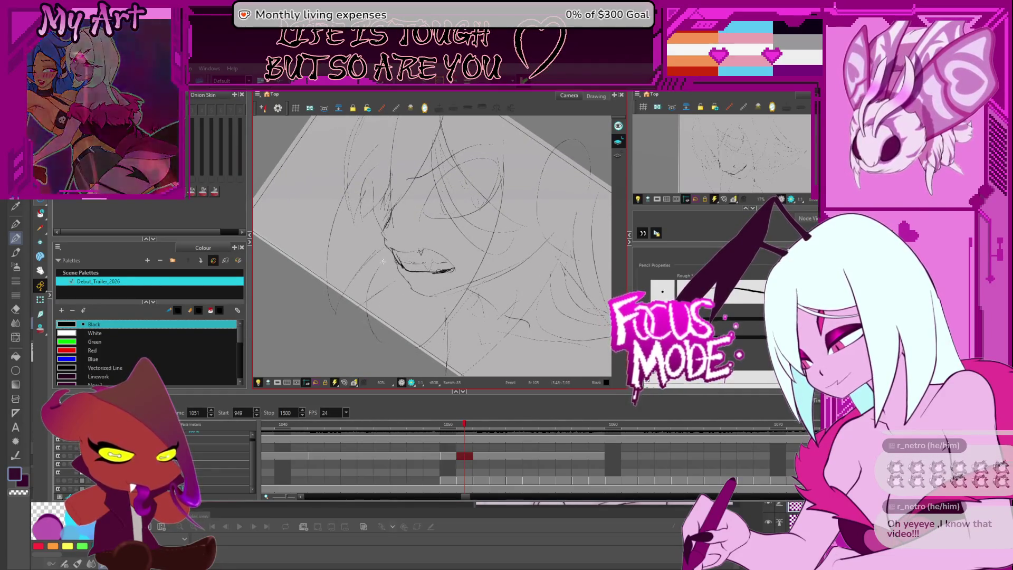
mouse_move(384, 259)
mouse_down()
mouse_move(447, 305)
mouse_move(394, 277)
mouse_up()
key(ctrl+z)
key(ctrl+z)
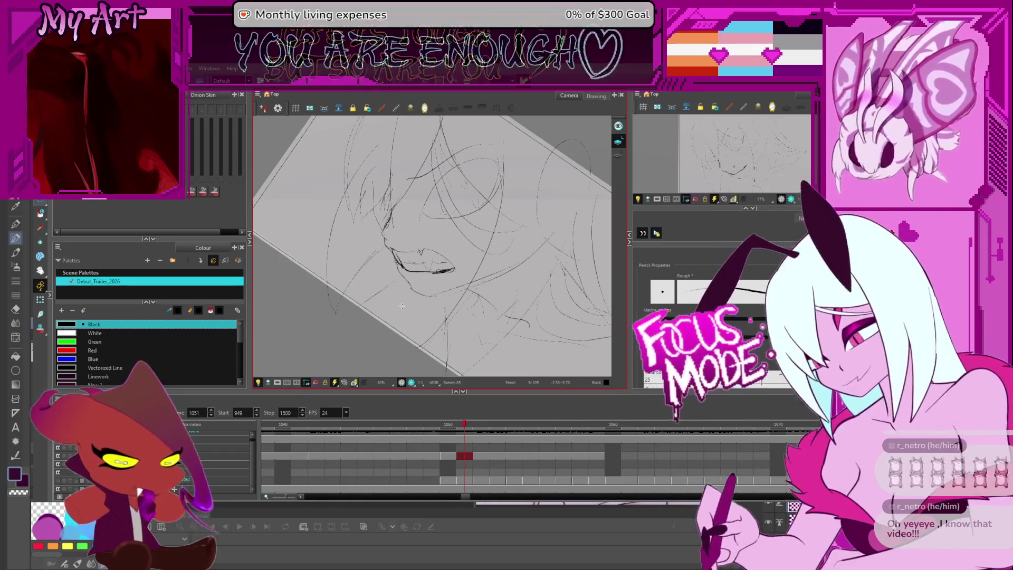
Resize the selected stray stroke slightly, then deselect it.
mouse_move(522, 214)
mouse_down()
mouse_move(518, 194)
mouse_move(546, 190)
mouse_move(421, 197)
mouse_move(453, 168)
mouse_up()
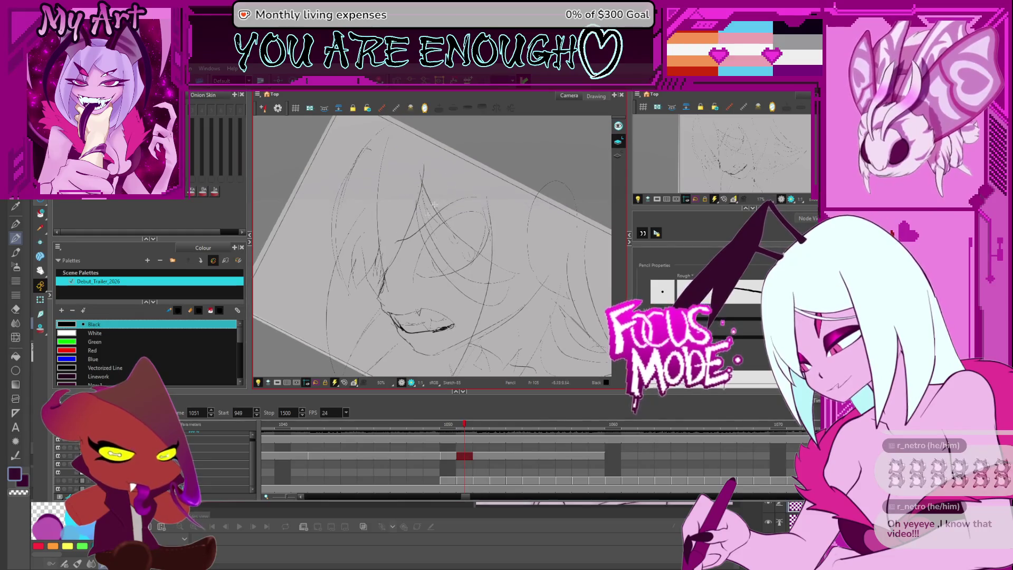
drag(426, 164, 414, 164)
click(410, 165)
Select the stray hair stroke, smooth its lower part with the Contour Editor, and delete it.
click(407, 188)
key(alt+q)
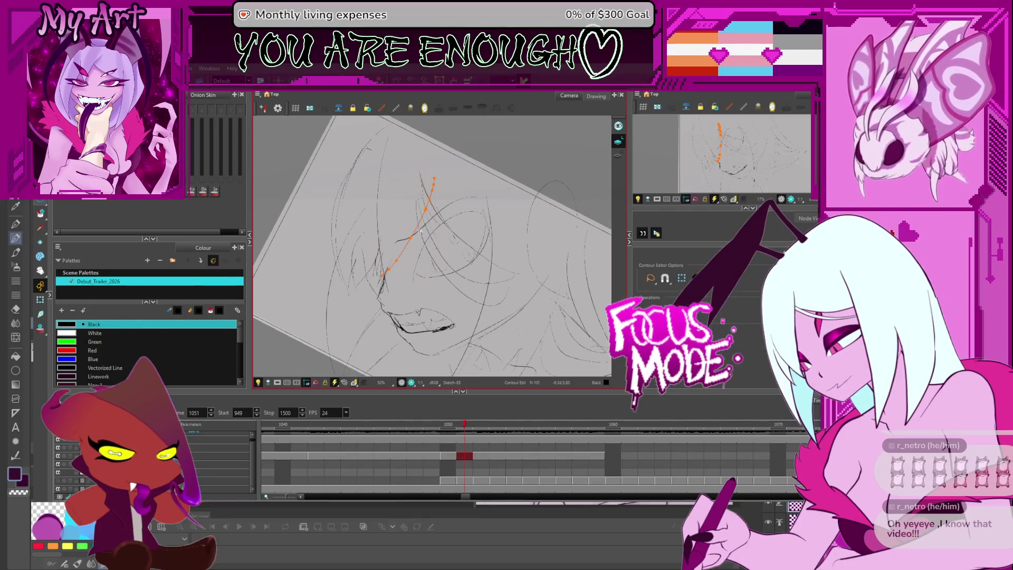
click(410, 250)
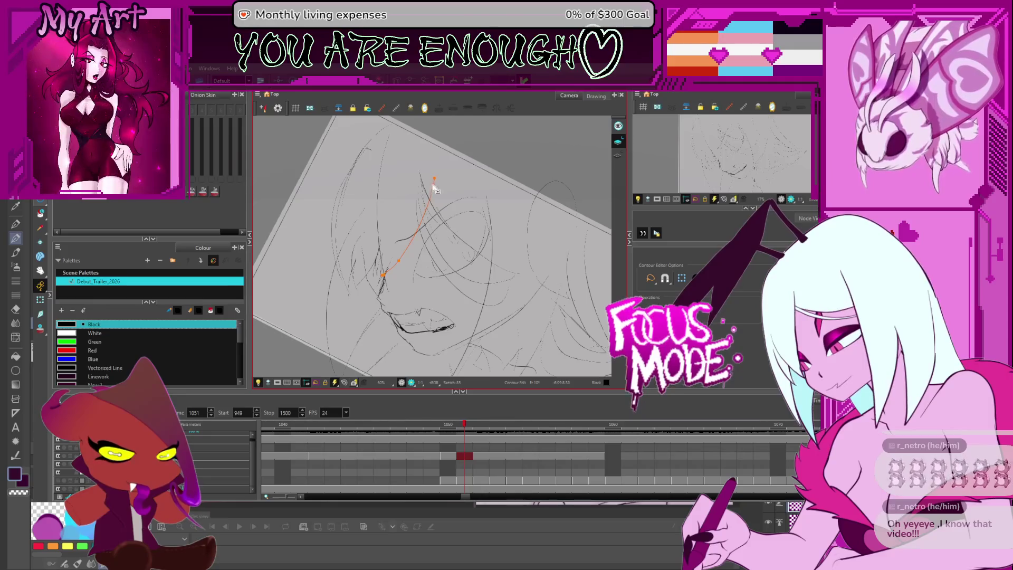
key(alt+t)
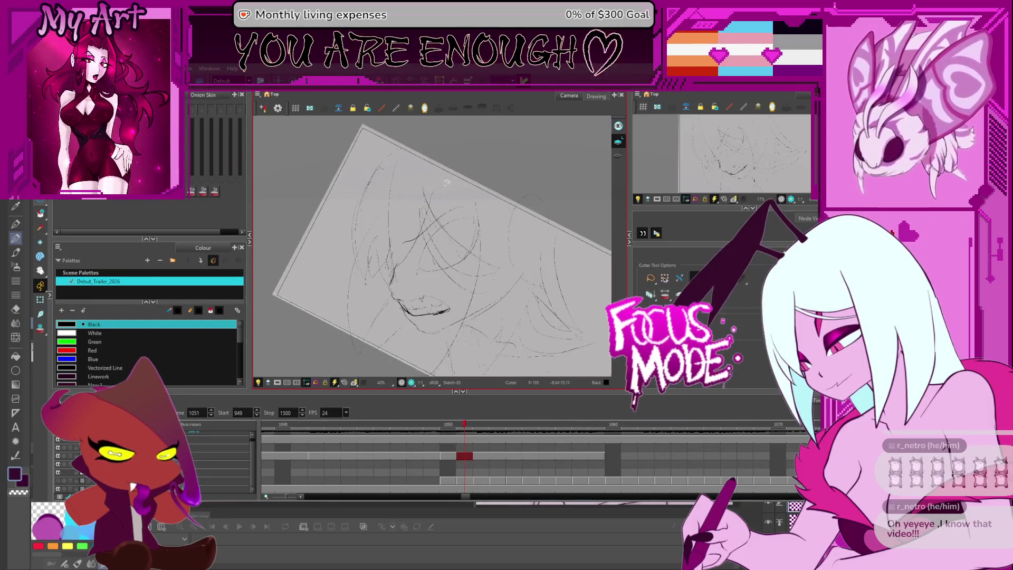